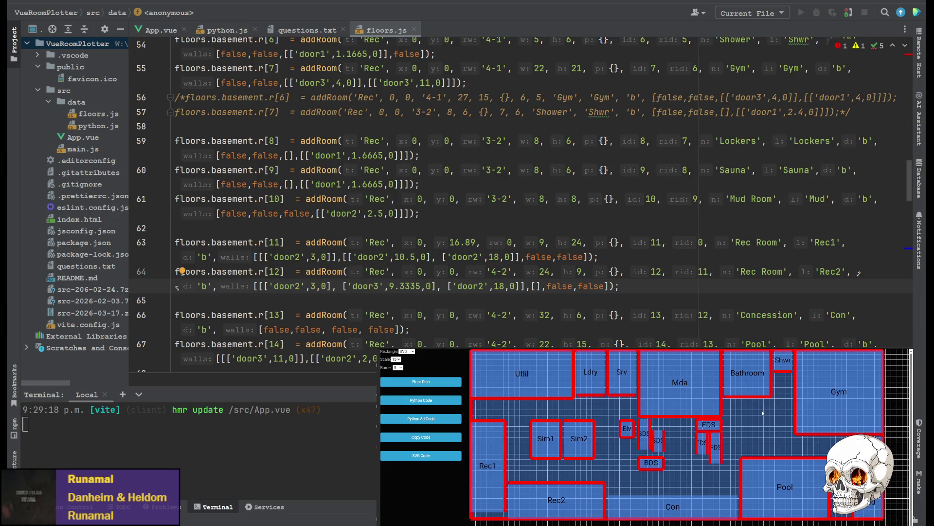
- Generate the floor plan's FreeCAD Python code in the plotter preview, then switch to FreeCAD's macro editor
left_click(421, 419)
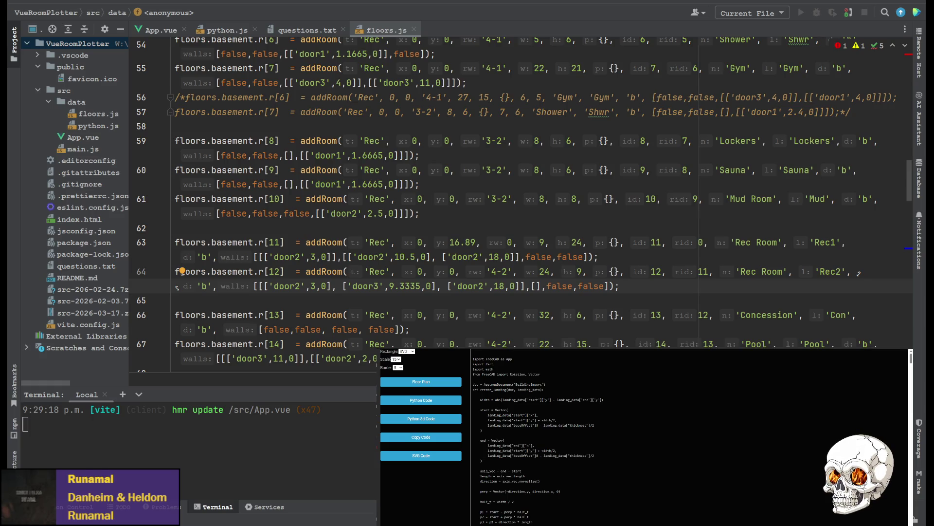
key("alt+Tab")
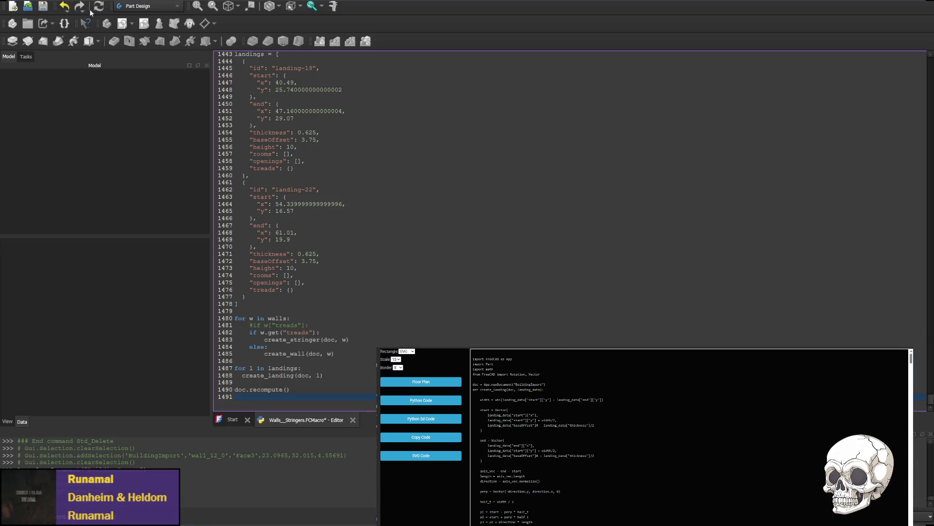
- Run the walls macro with Ctrl+F6 to build the BuildingImport walls, then zoom and pan over them
key("ctrl+F6")
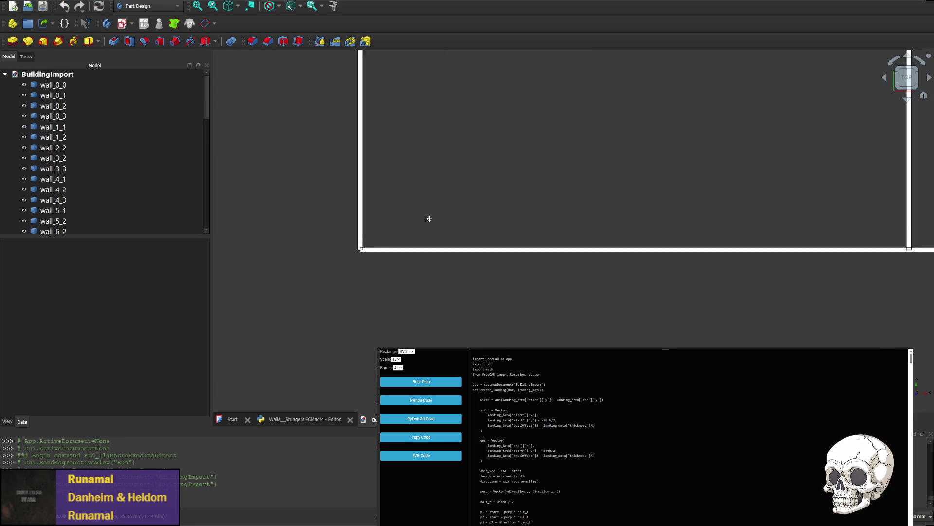
scroll(542, 298, "up", 3)
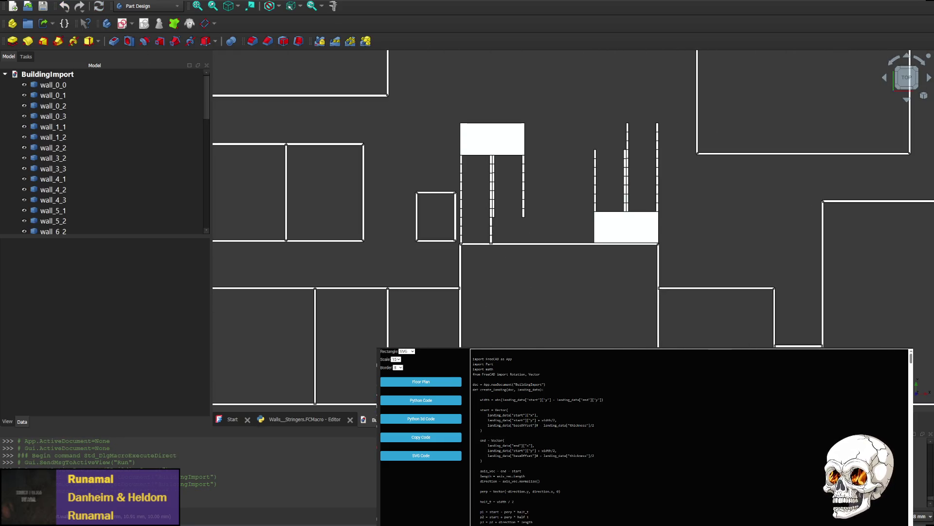
middle_click_drag(545, 340, 549, 260)
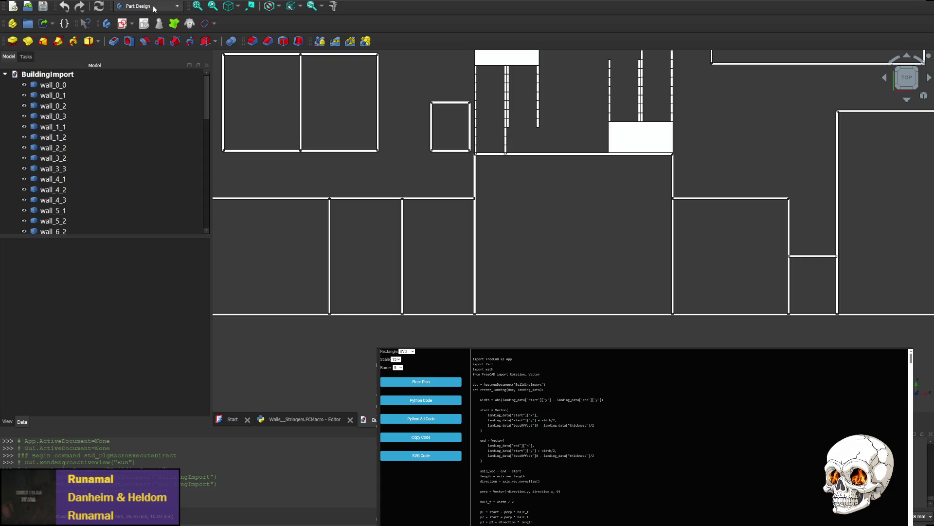
- Switch from Part Design to Draft and back to Part Design
left_click(148, 6)
left_click(153, 13)
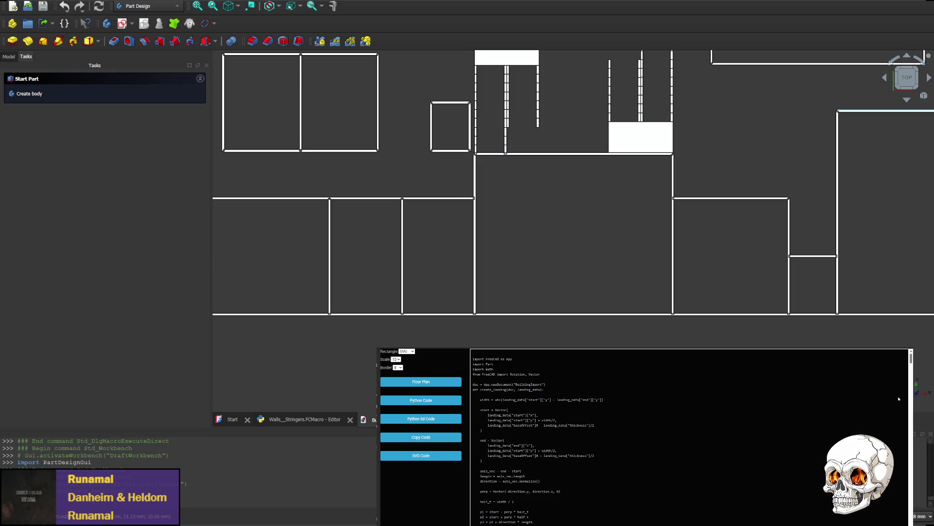
- View the walls from the rear, select wall_0_2's face, and show the model tree
left_click(906, 100)
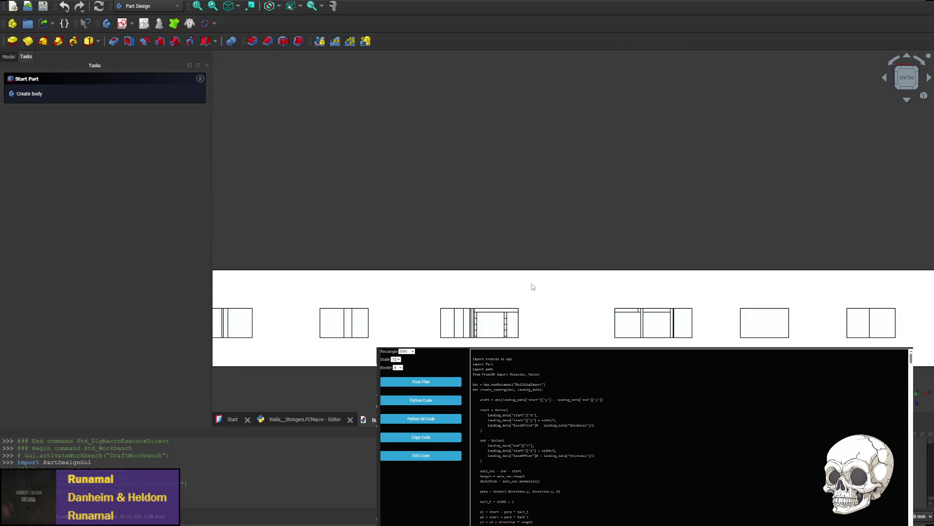
left_click(568, 326)
left_click(267, 309)
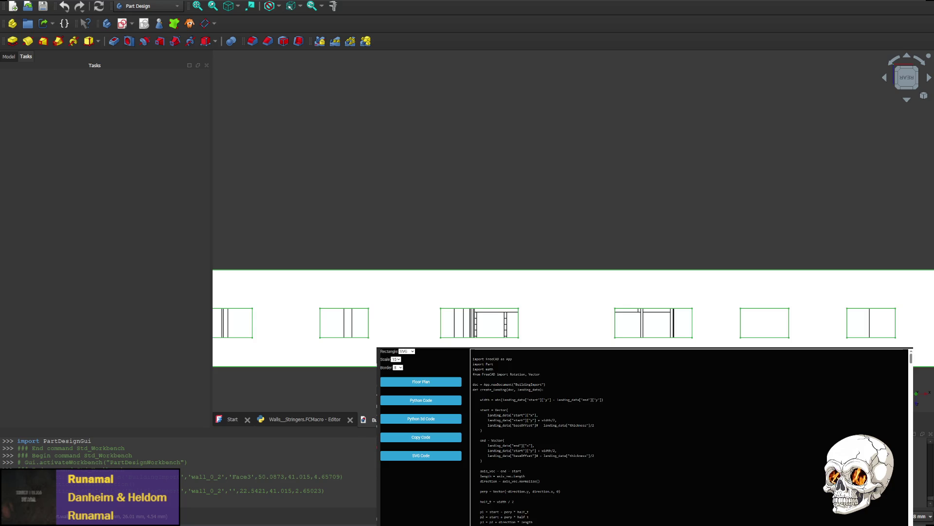
left_click(9, 58)
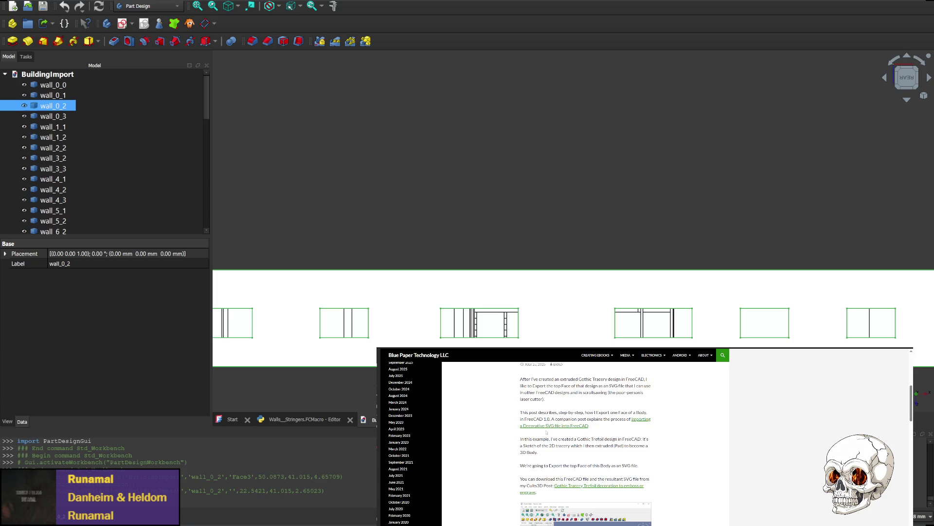
- Scroll the blog article down to its Part > Create a copy > Refine Shape step
scroll(520, 417, "down", 1)
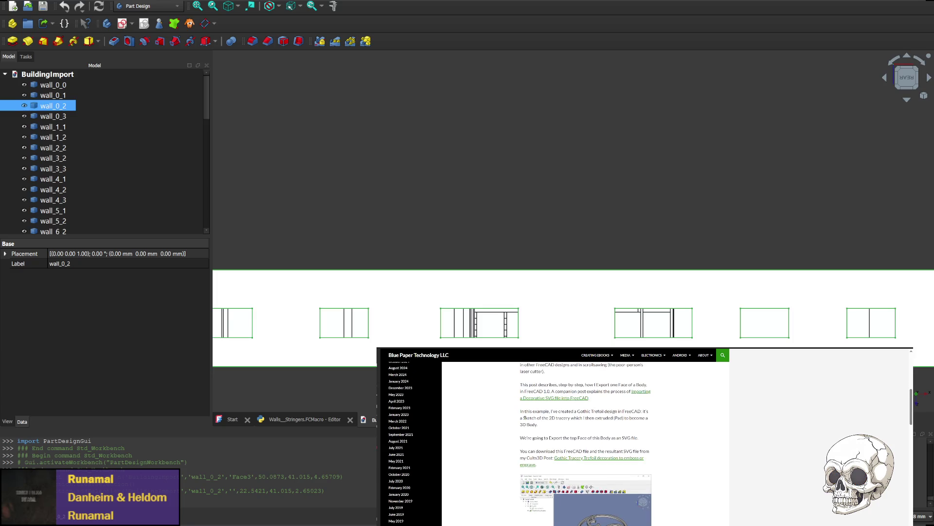
scroll(556, 431, "down", 1)
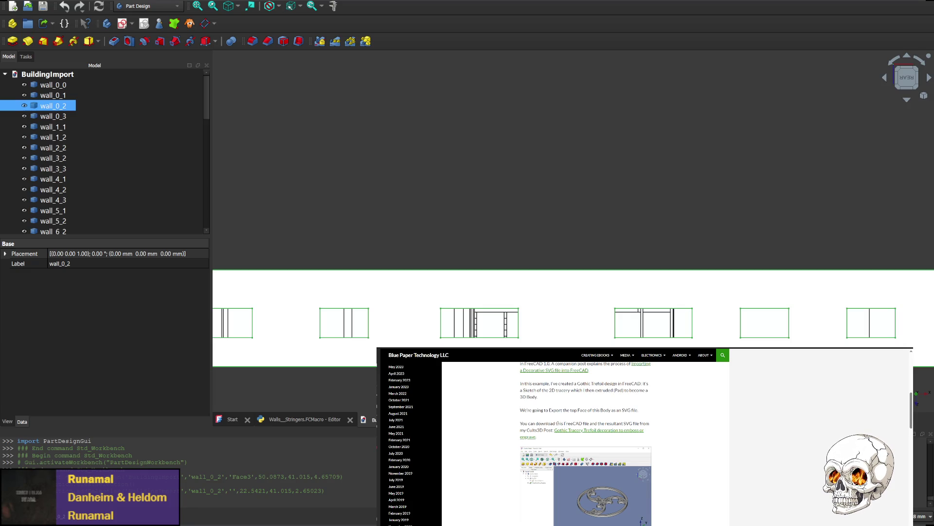
scroll(492, 453, "down", 3)
scroll(556, 448, "down", 2)
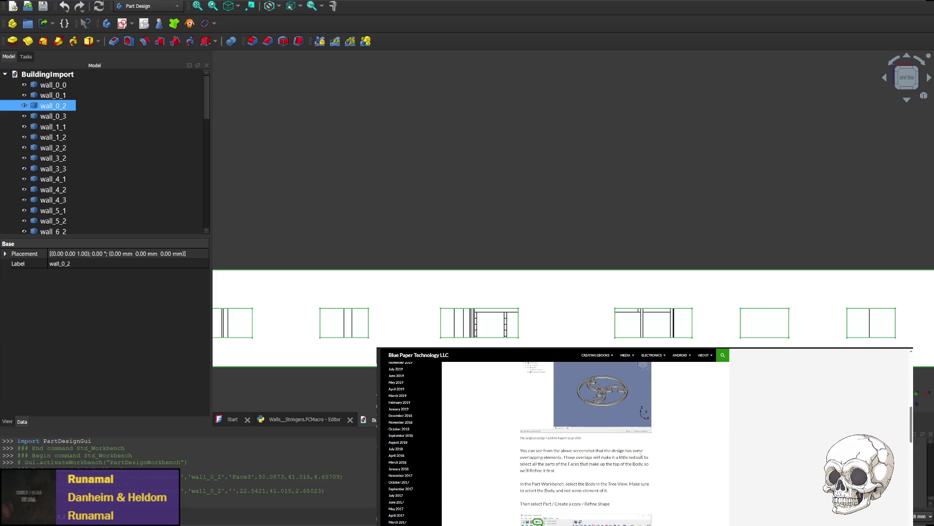
scroll(521, 443, "down", 1)
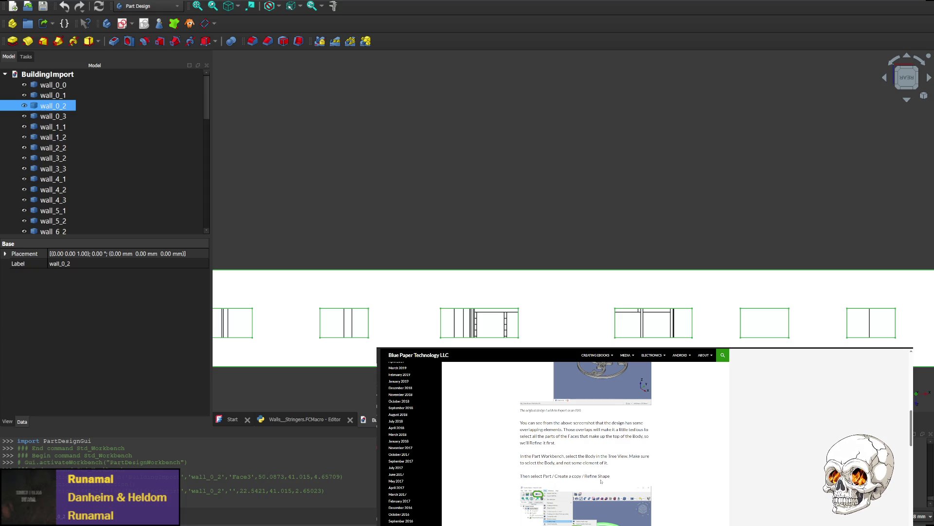
scroll(580, 474, "down", 1)
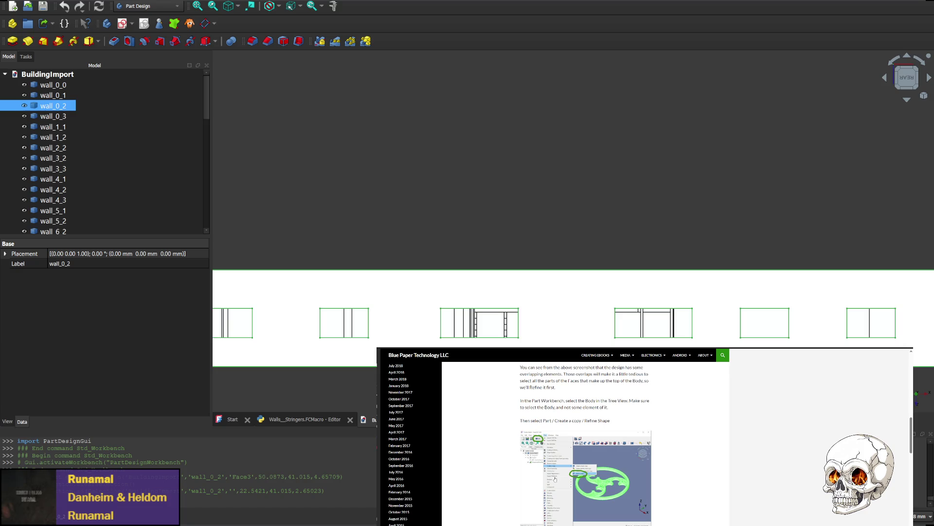
scroll(864, 384, "up", 1)
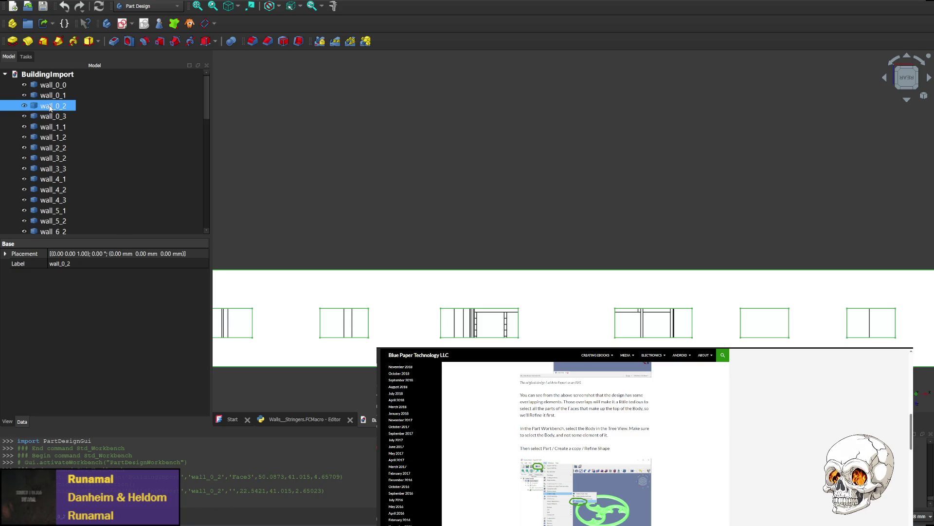
- Start Transform on wall_0_2, then bring the strip's left end and its dragger into view
double_click(54, 105)
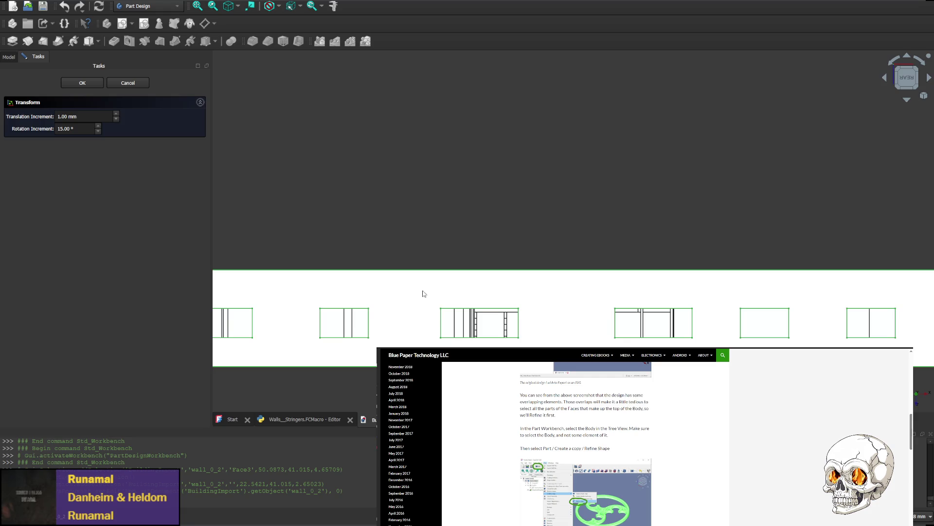
left_click(411, 300)
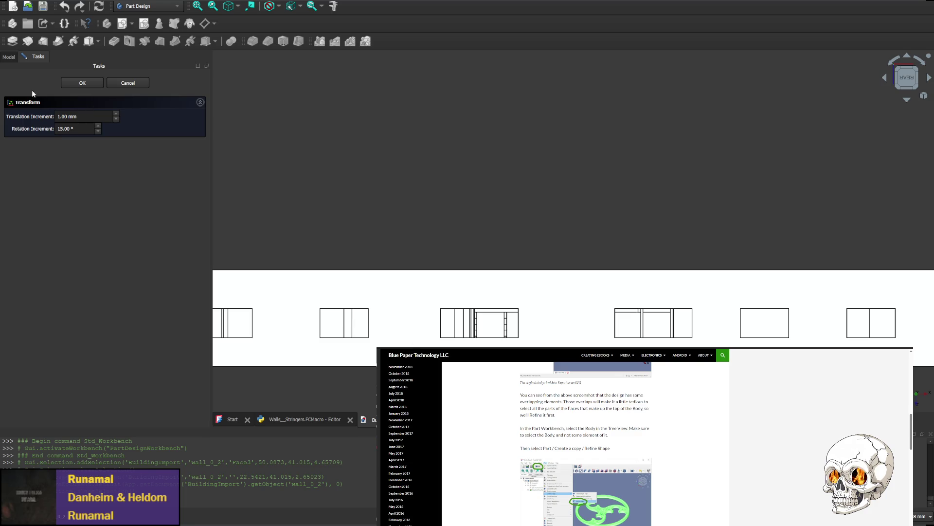
scroll(427, 223, "down", 2)
scroll(442, 202, "up", 2)
mouse_move(442, 202)
middle_mouse_down()
mouse_move(424, 244)
mouse_move(472, 215)
middle_mouse_up()
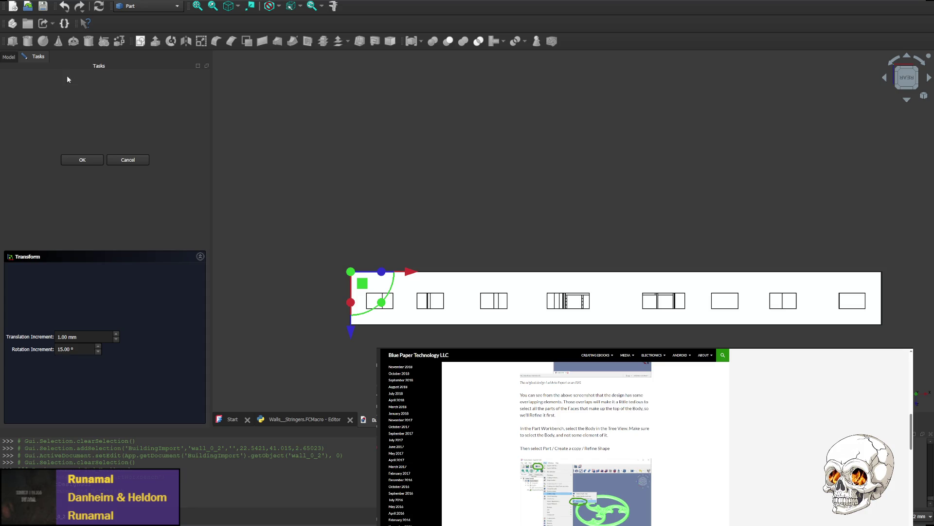
left_click(9, 58)
- Select wall_0_2, add wall_0_3 with Ctrl, then narrow the selection back to wall_0_2 alone
left_click(56, 106)
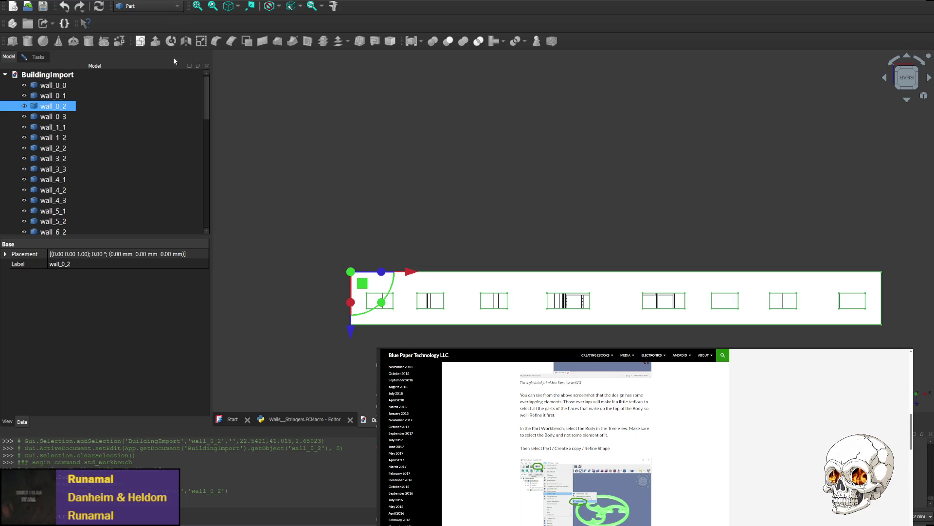
left_click(81, 119, "ctrl")
left_click(41, 108)
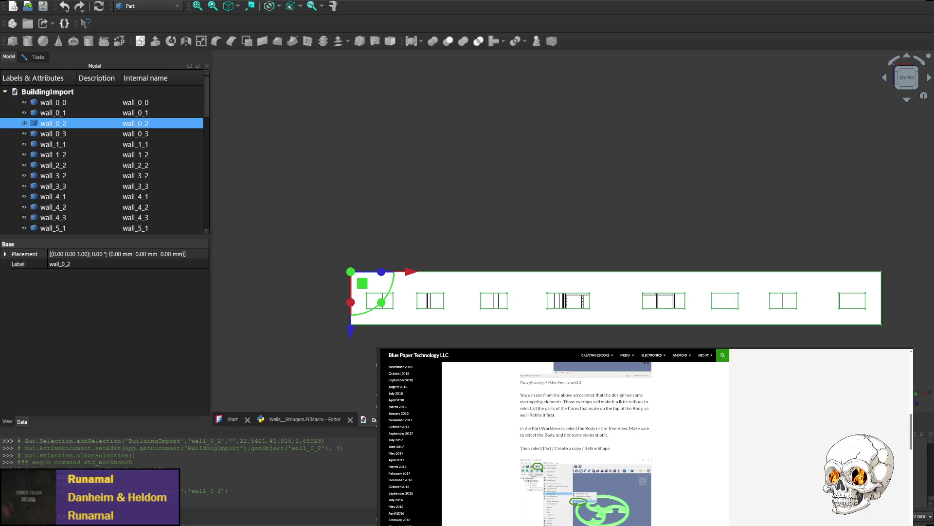
- Zoom and pan to wall_0_2's top-left corner, then clear and reselect wall_0_2 in the tree
scroll(372, 271, "up", 5)
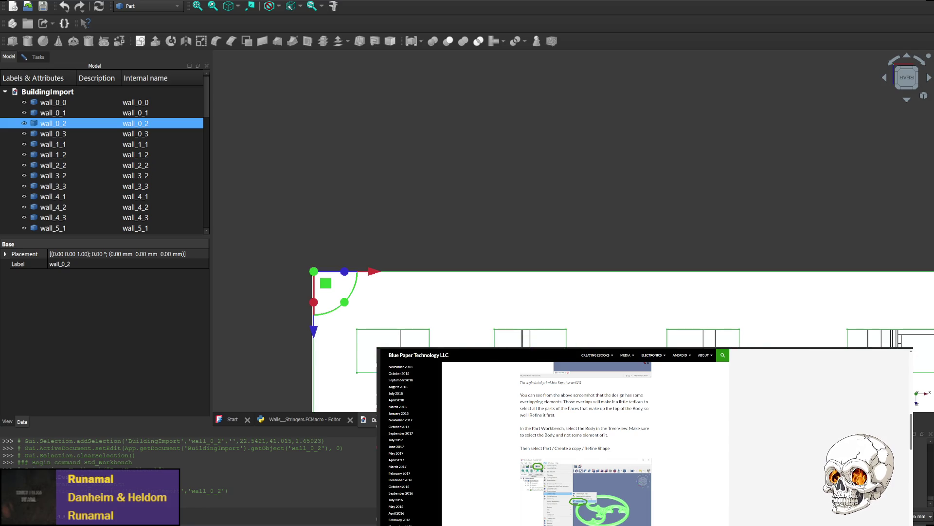
mouse_move(439, 296)
middle_mouse_down()
mouse_move(497, 338)
mouse_move(473, 286)
middle_mouse_up()
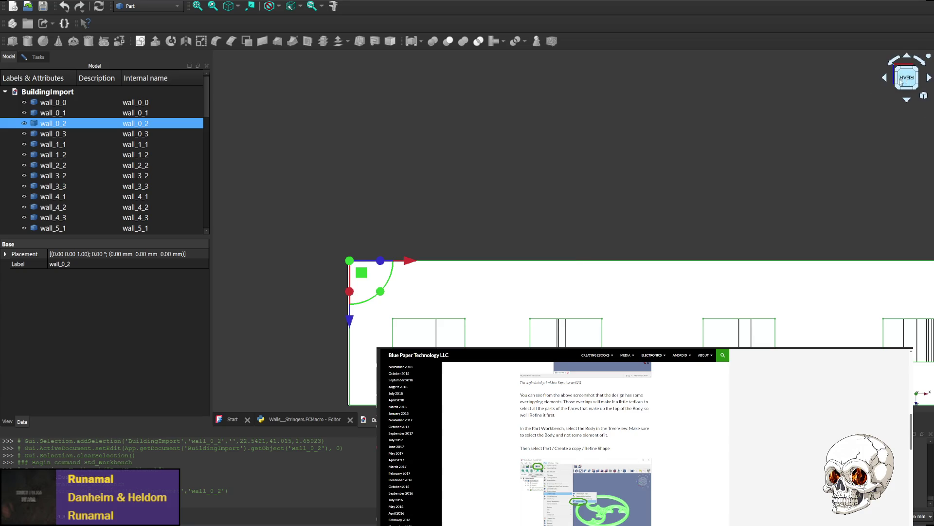
left_click(428, 276)
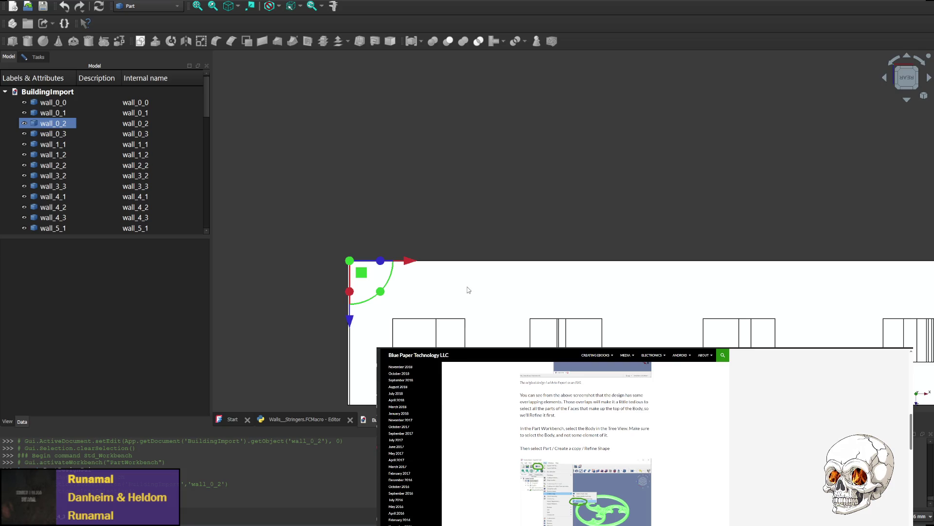
left_click(50, 125)
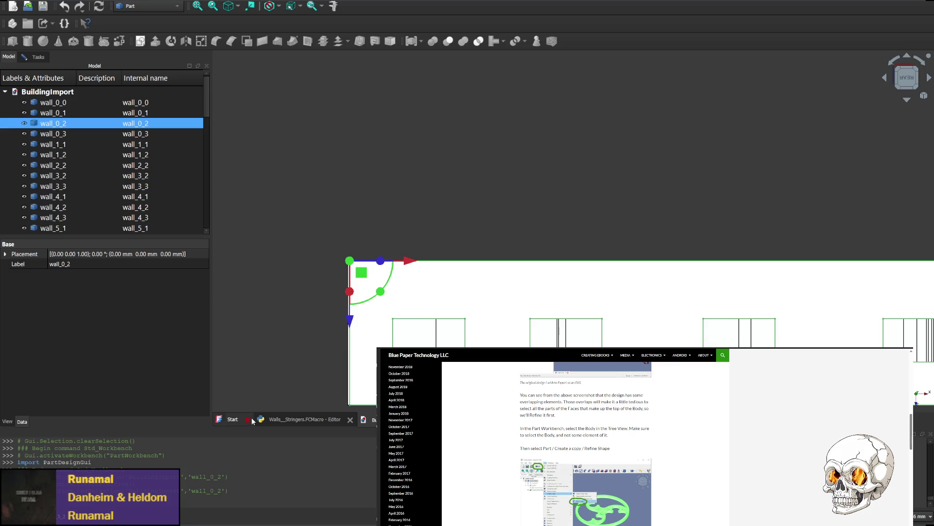
- Open the BIMExample.FCStd example from the Start page
left_click(232, 419)
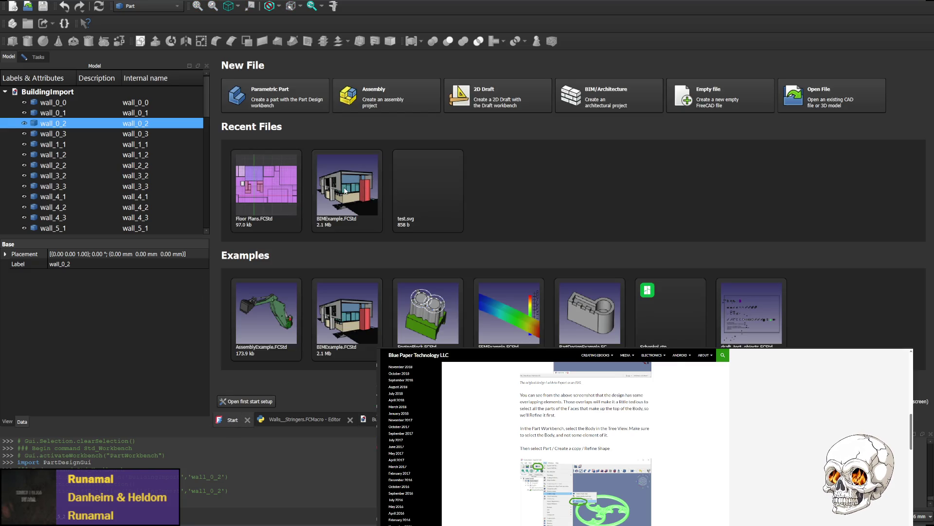
left_click(347, 184)
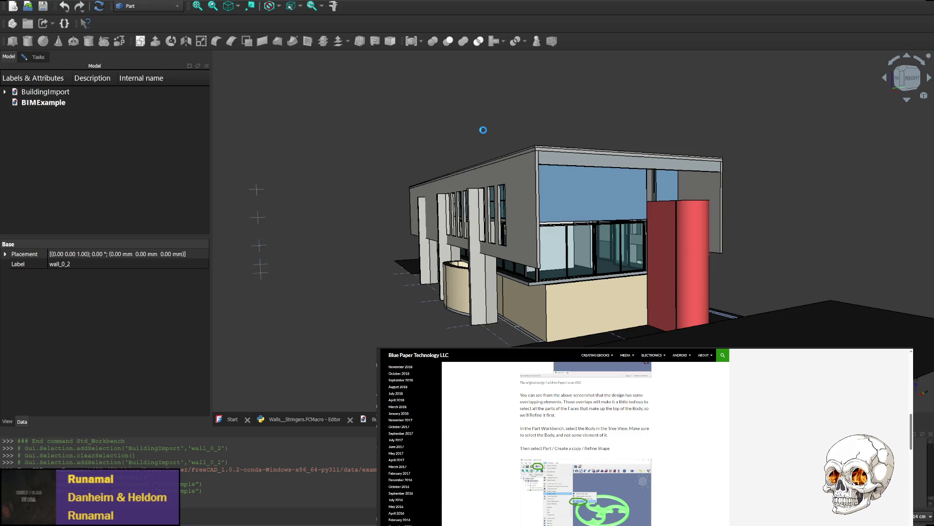
- Select the BIMExample building's Concrete wall south in the 3D view
left_click(525, 224)
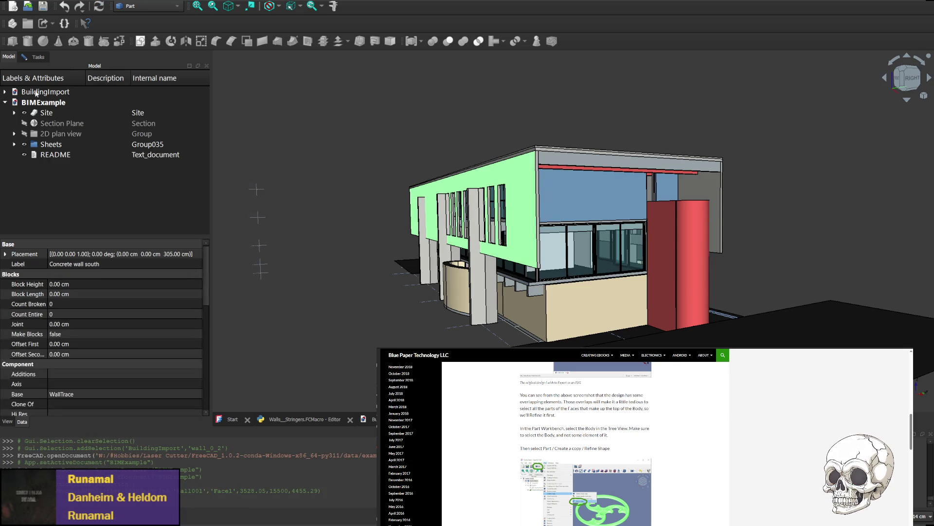
left_click(518, 201)
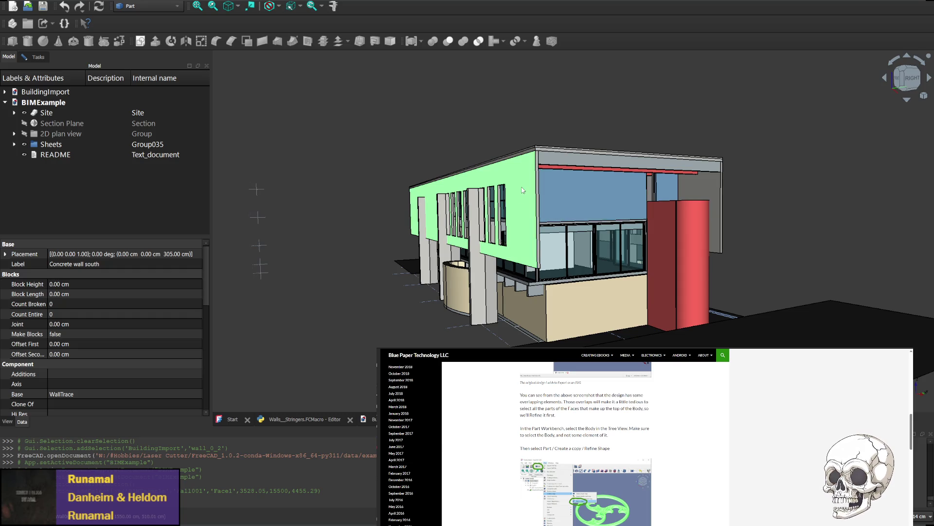
left_click(522, 179)
left_click(522, 179)
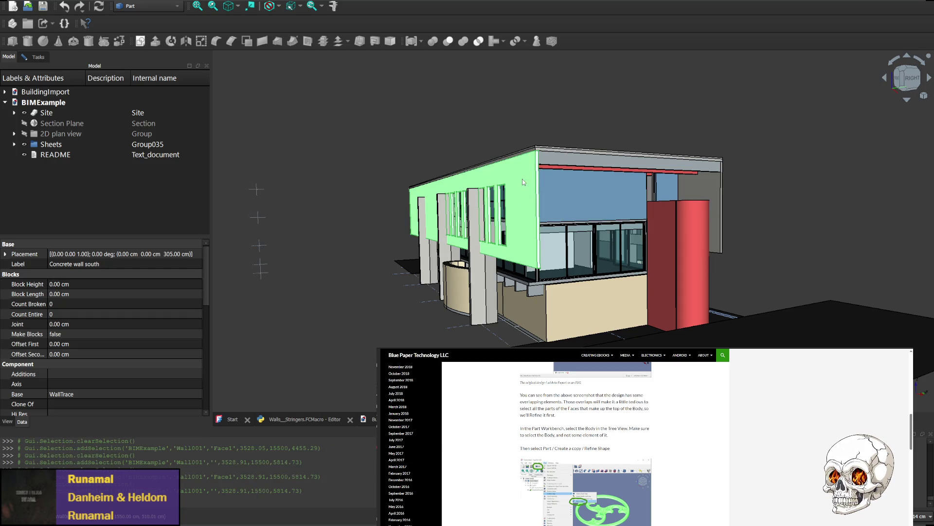
left_click(521, 179)
- Browse the README and 2D plan view entries, reselect the wall, and expand the Site group
left_click(97, 154)
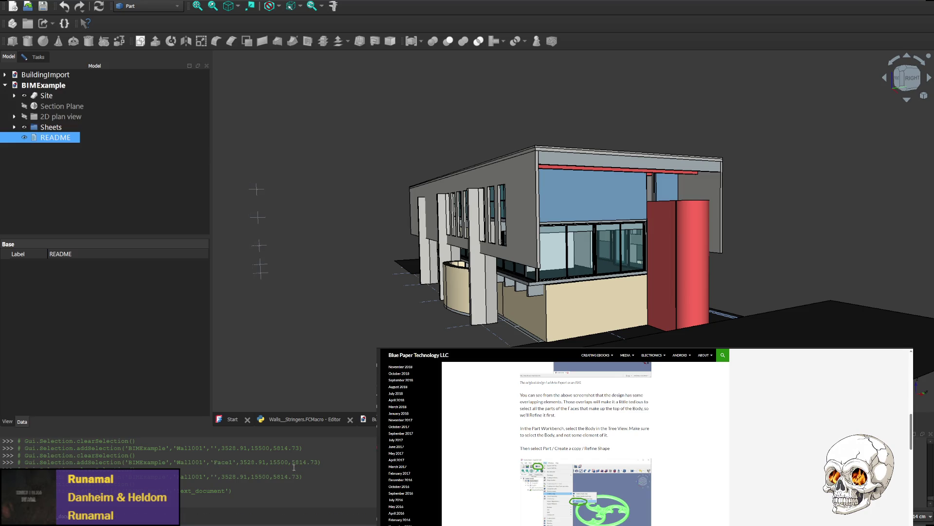
left_click(54, 119, "ctrl")
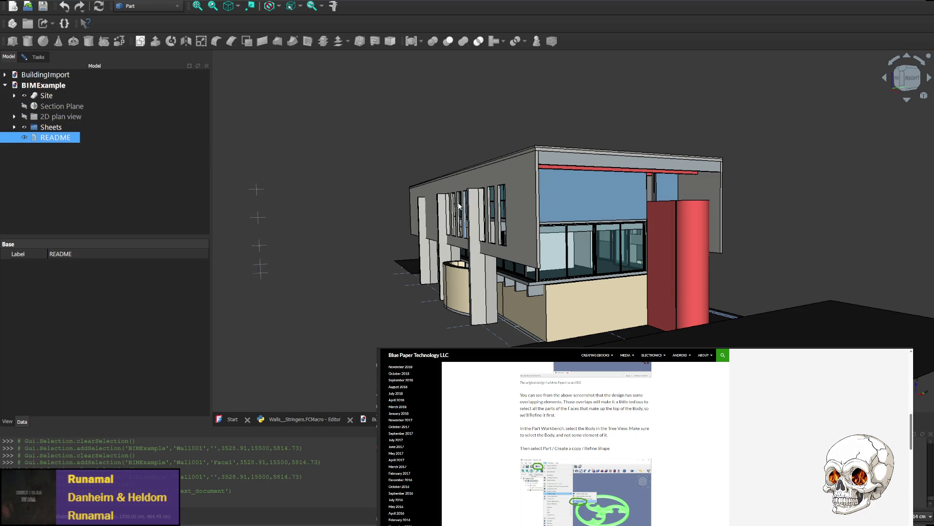
left_click(526, 195)
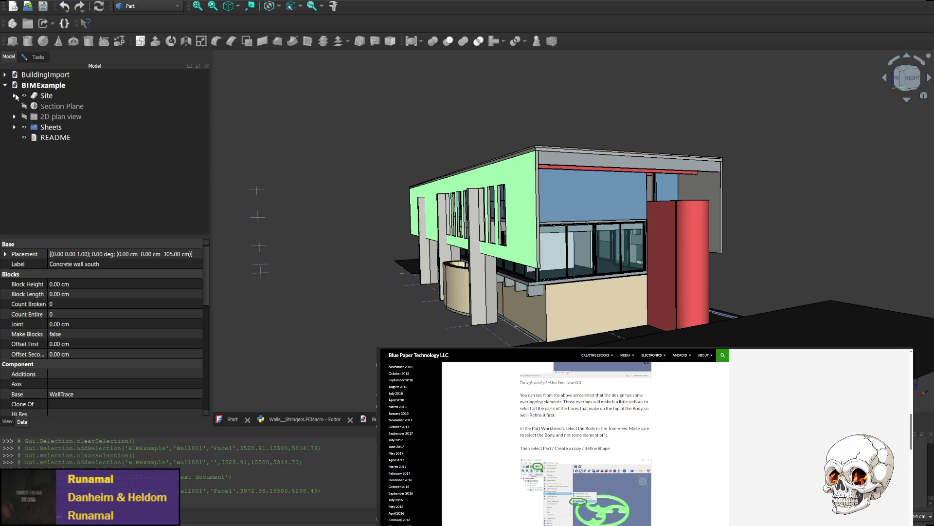
left_click(15, 96)
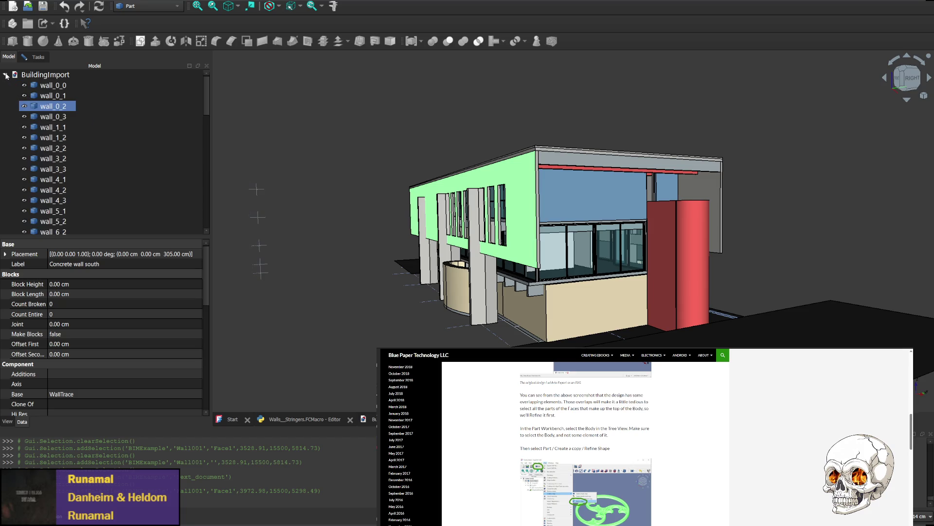
left_click(15, 96)
left_click(15, 95)
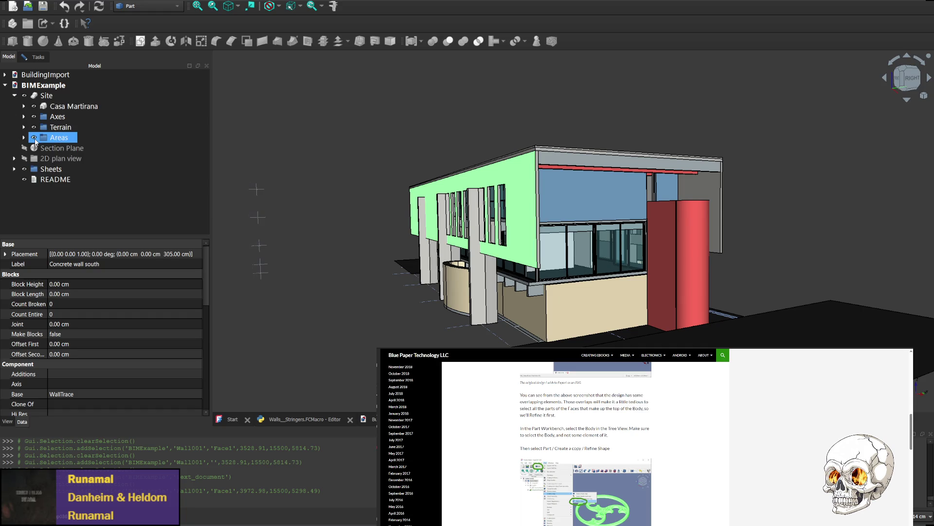
- Hide the Terrain and Axes groups in the Model tree
left_click(32, 136)
left_click(32, 129, "ctrl")
left_click(34, 127)
left_click(33, 118, "ctrl")
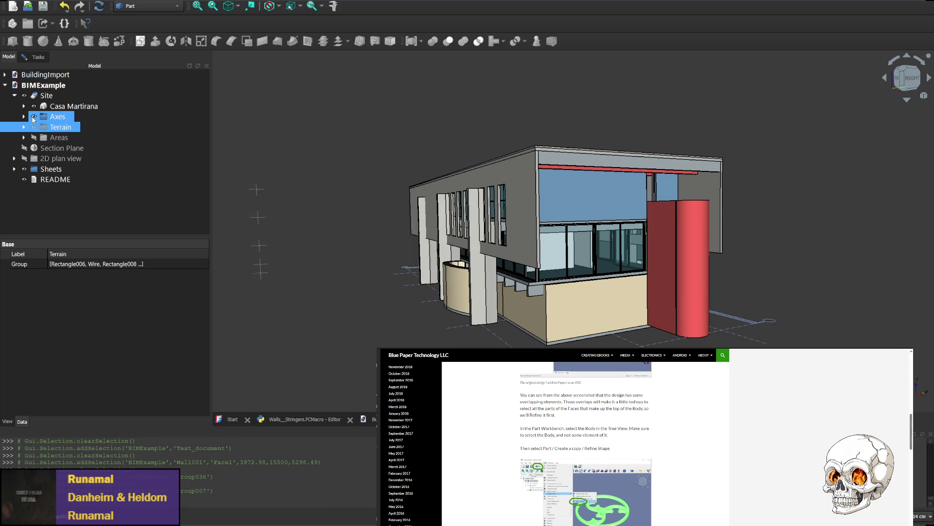
left_click(34, 118)
- Activate Casa Martirana, make it visible again and expand it to list its floors
double_click(33, 106)
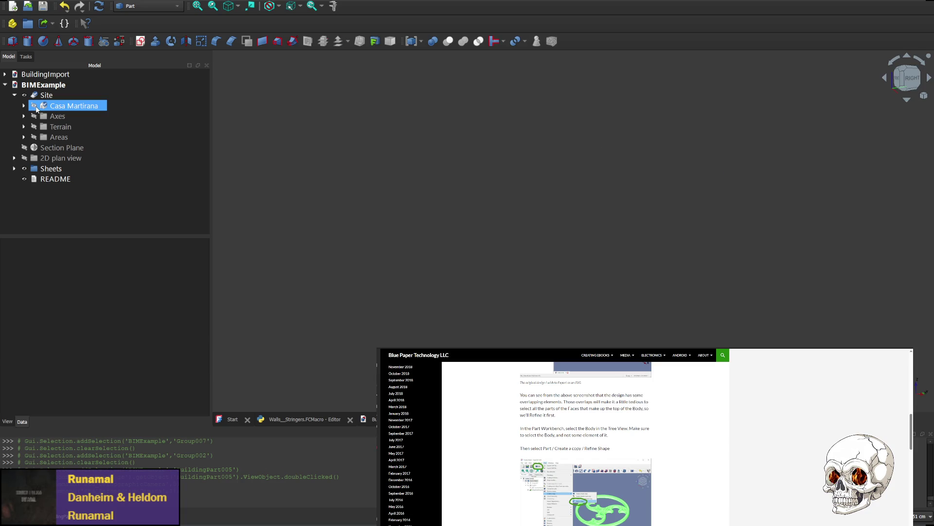
left_click(34, 109)
left_click(34, 106)
left_click(24, 106)
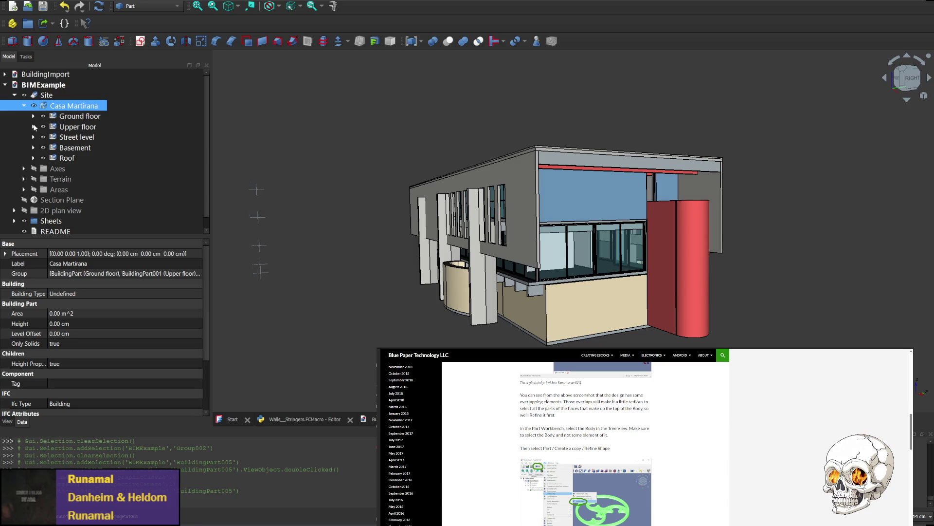
- Hide the Ground floor, Street level and Basement storeys, then select Roof
left_click(43, 116)
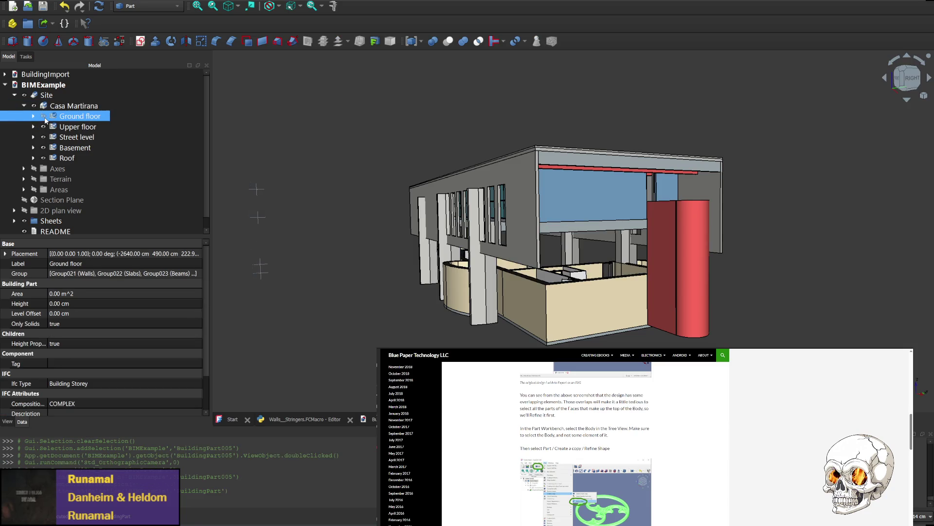
left_click(49, 137)
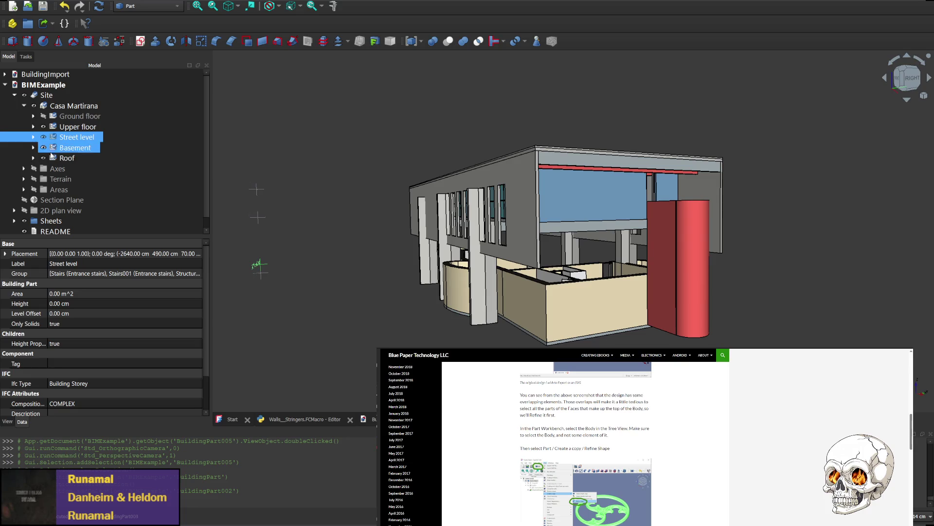
left_click(44, 139)
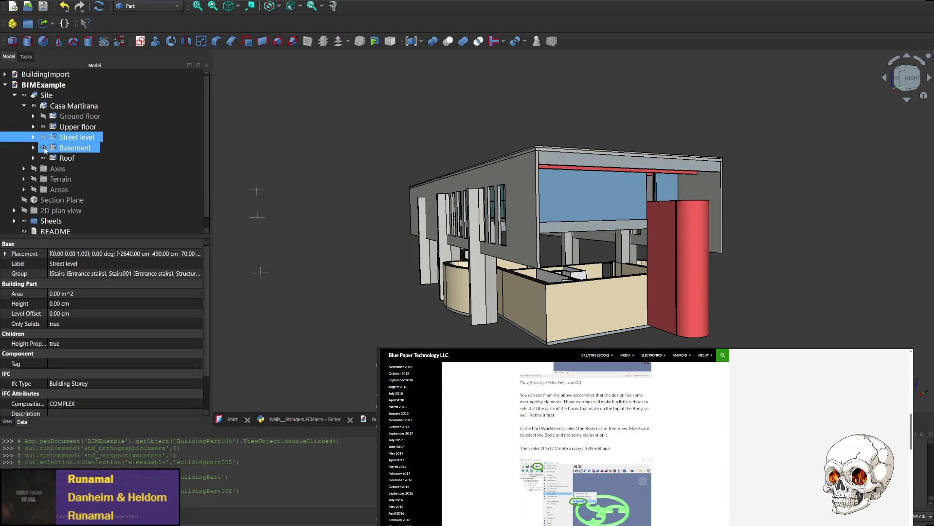
left_click(45, 148)
left_click(46, 156)
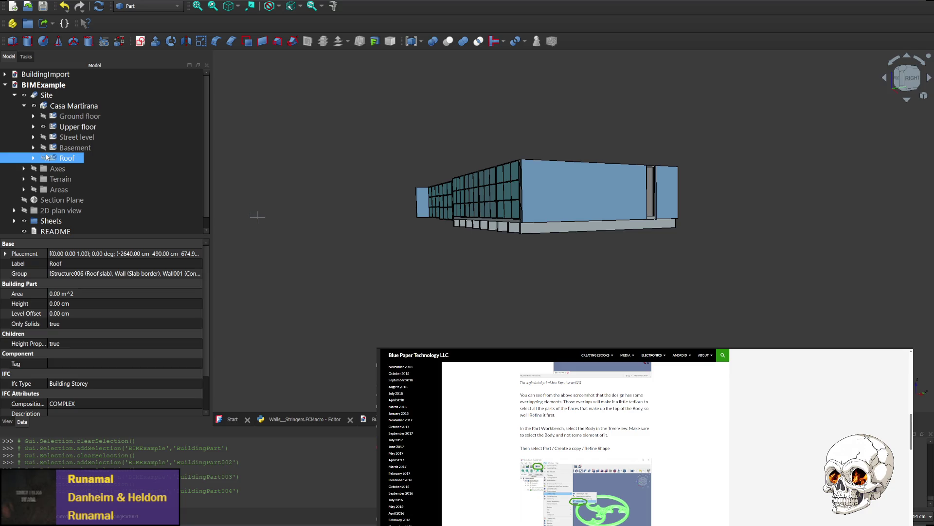
- Show Roof again and expand Concrete wall south to list its components
left_click(44, 157)
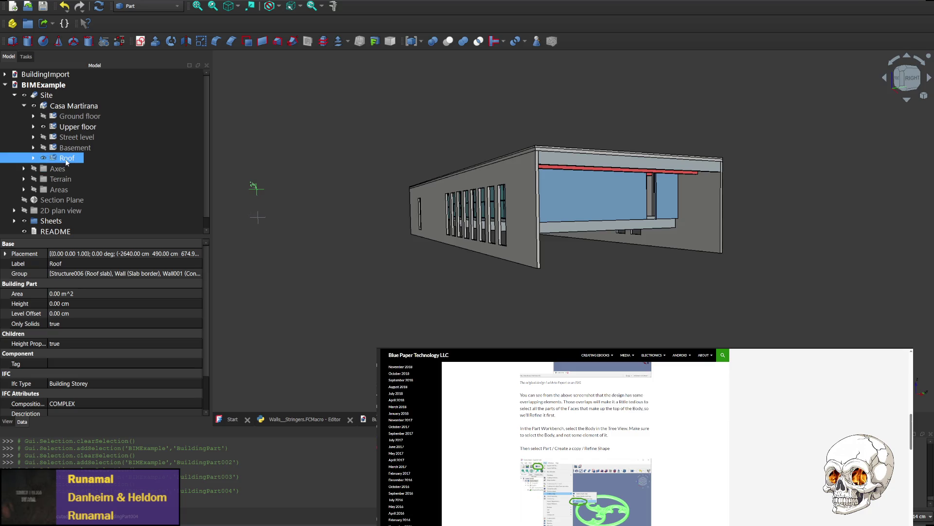
left_click(33, 158)
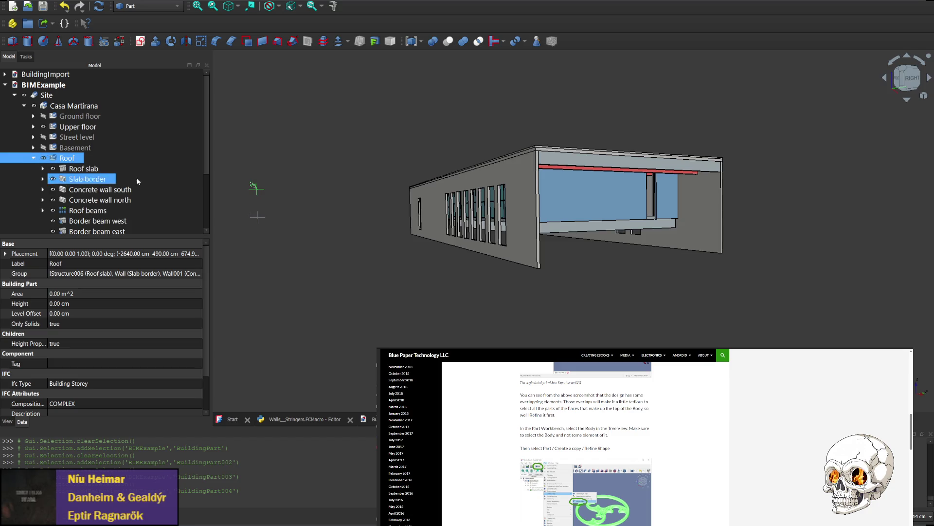
left_click(433, 214)
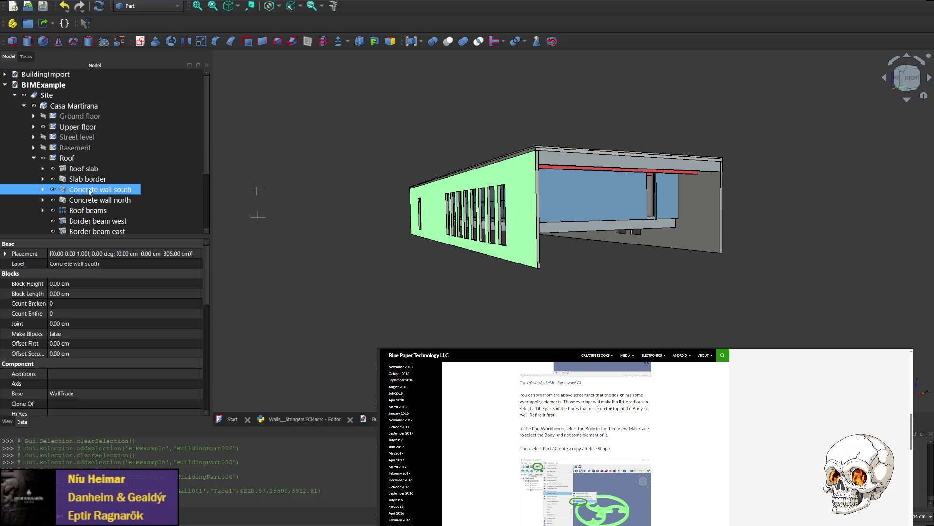
left_click(43, 189)
scroll(131, 194, "down", 1)
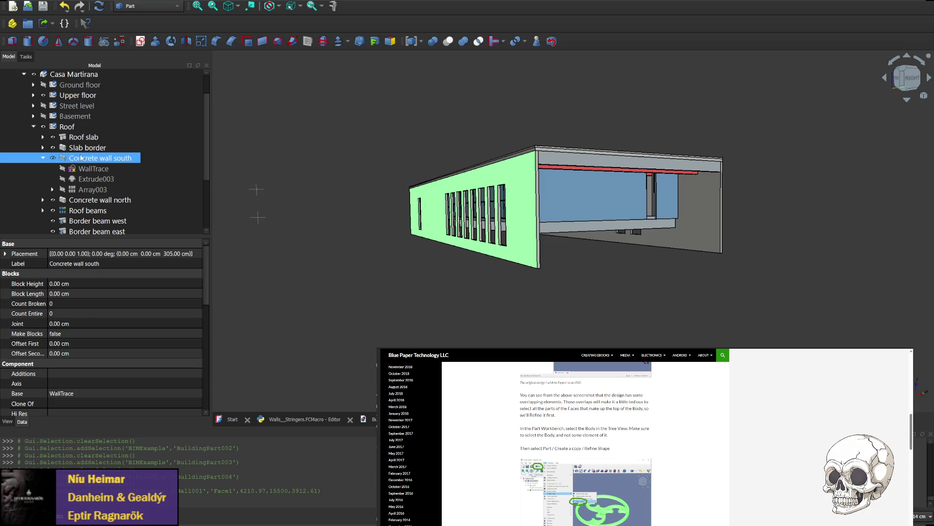
- Inspect WallTrace, Extrude003, Array003, Extrude002 and Rectangle005 under the south wall
left_click(93, 170)
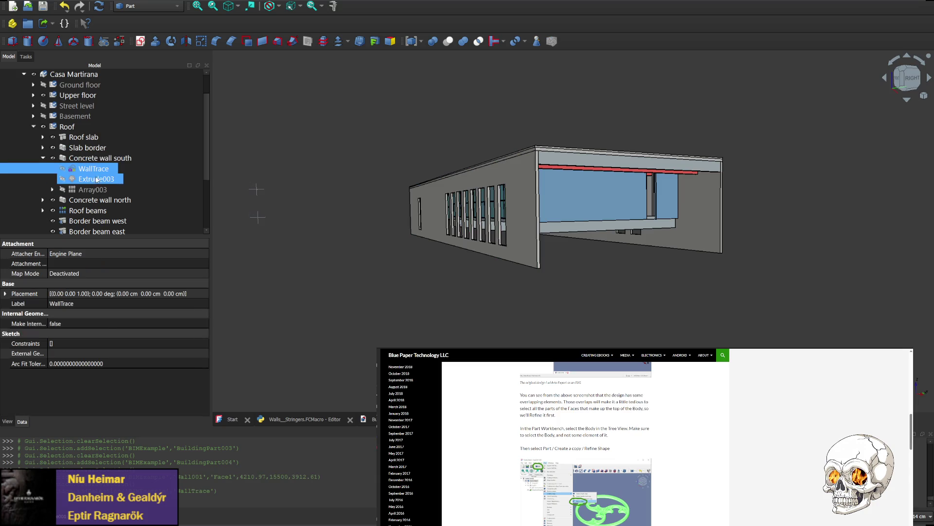
left_click(90, 179)
left_click(73, 190)
left_click(54, 190)
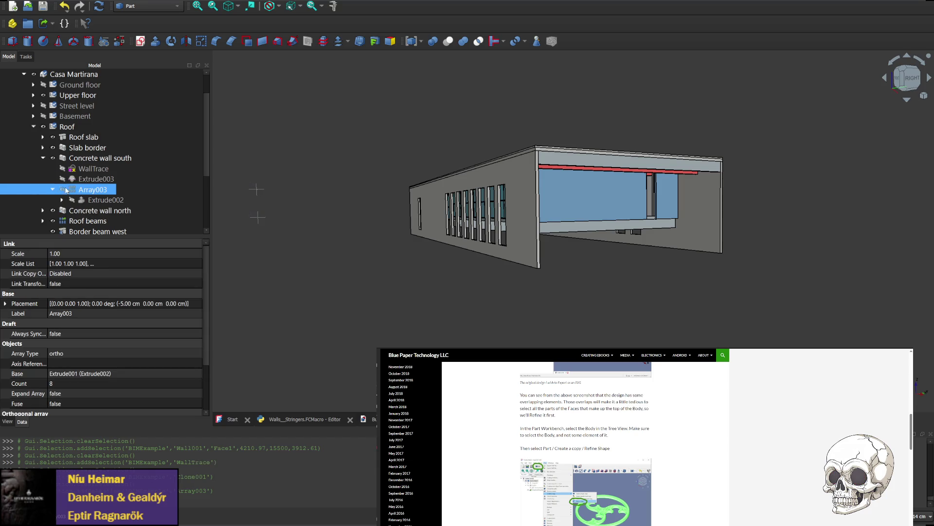
left_click(97, 200)
left_click(62, 200)
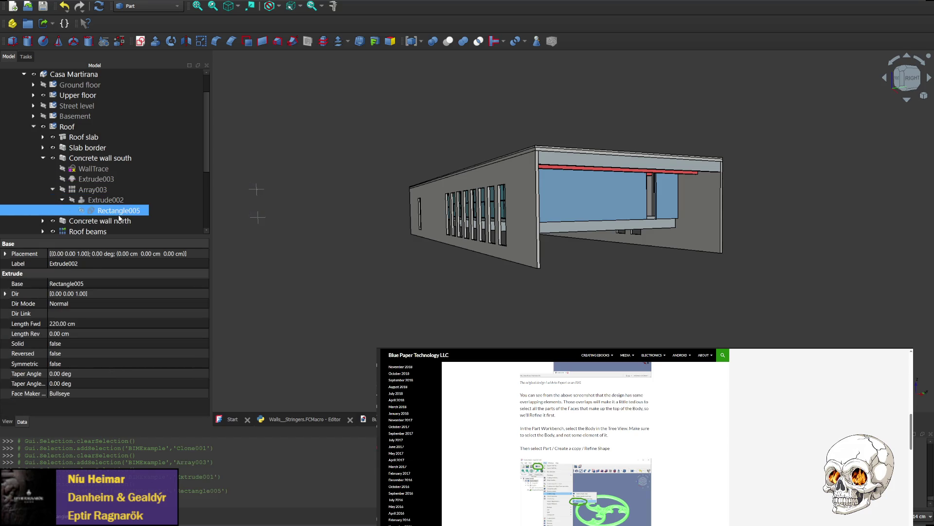
left_click(113, 210)
- Toggle Concrete wall south hidden and visible, then pick it in the 3D view
left_click(56, 159)
left_click(54, 159)
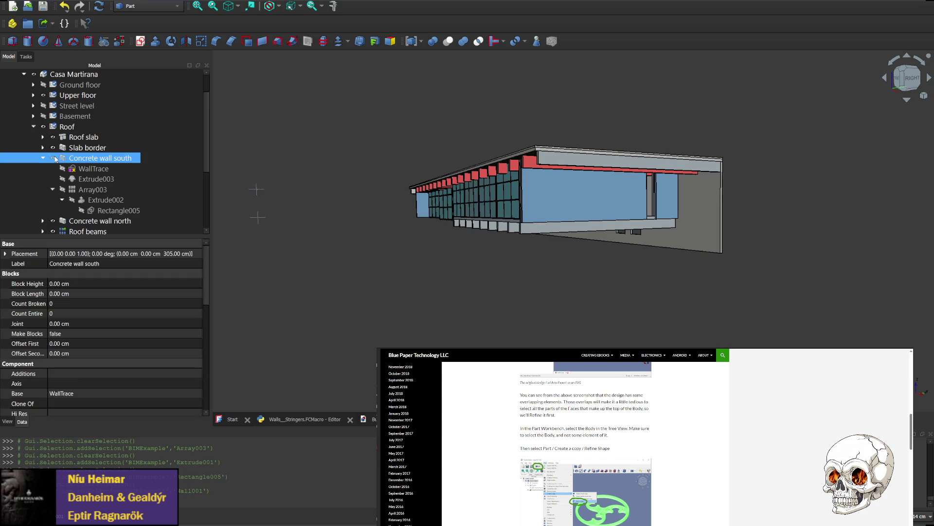
left_click(55, 159)
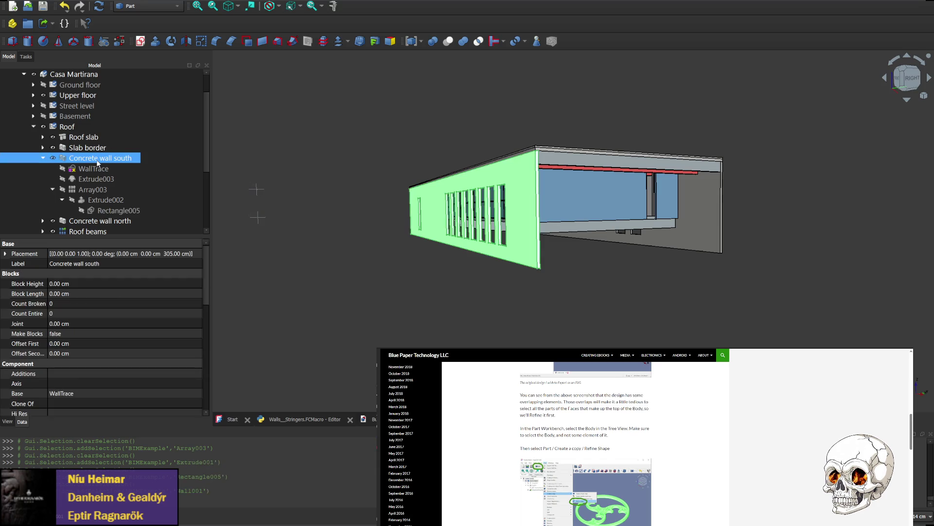
left_click(526, 188)
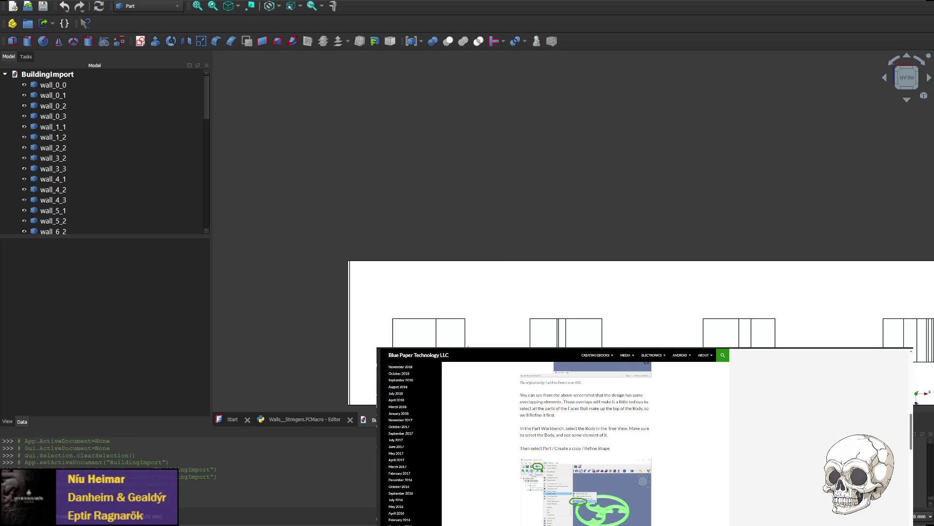
- Zoom out and open the BuildingImport document showing wall panels wall_0_0 to wall_6_2
scroll(656, 222, "down", 5)
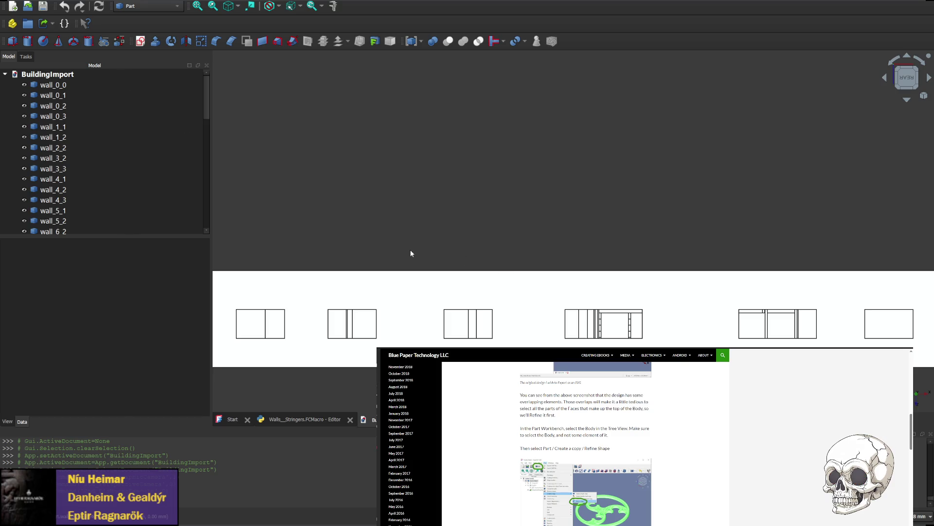
left_click(491, 299)
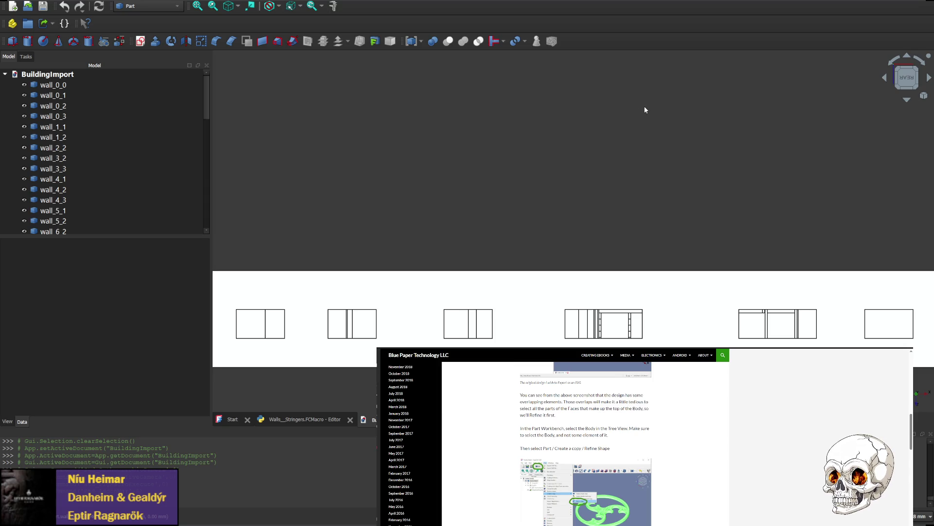
- Select the whole wall_0_2 object, then pick only its large Face3
left_click(422, 294)
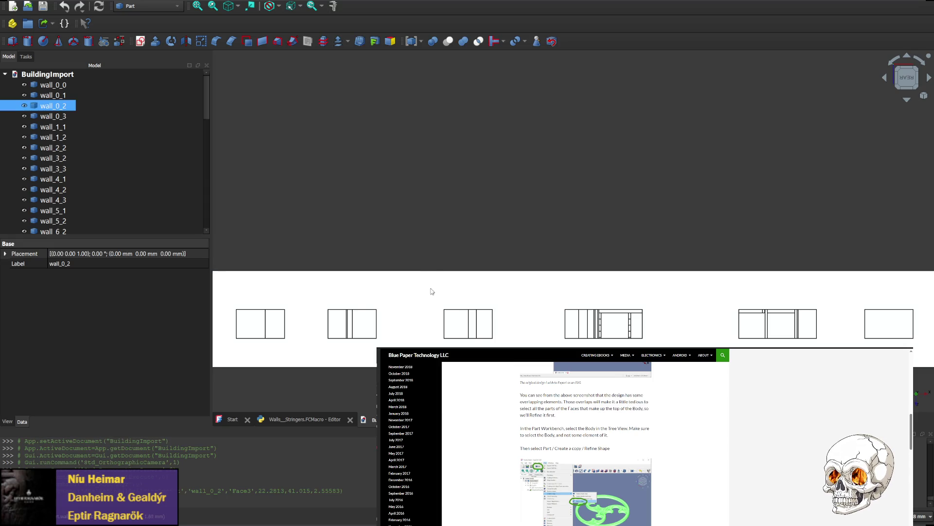
scroll(431, 291, "down", 2)
scroll(407, 243, "up", 2)
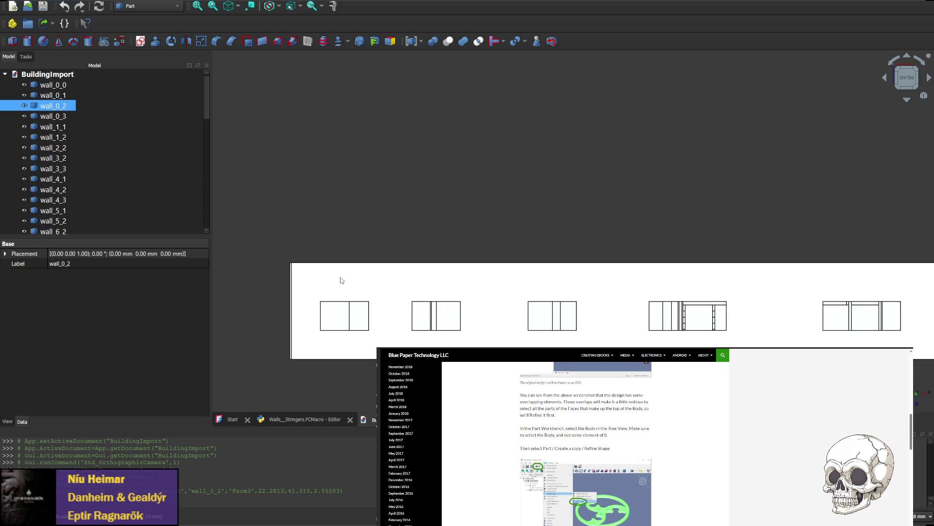
double_click(310, 275)
double_click(310, 275)
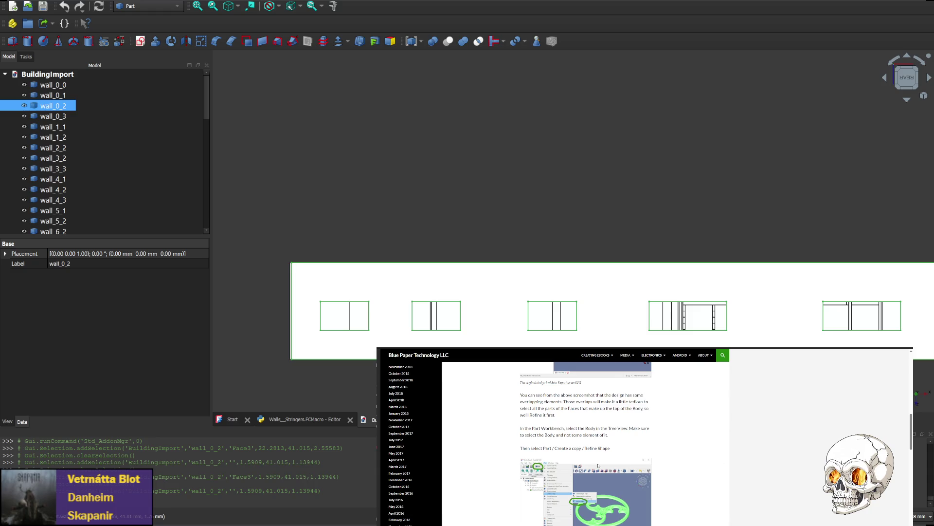
left_click(380, 292)
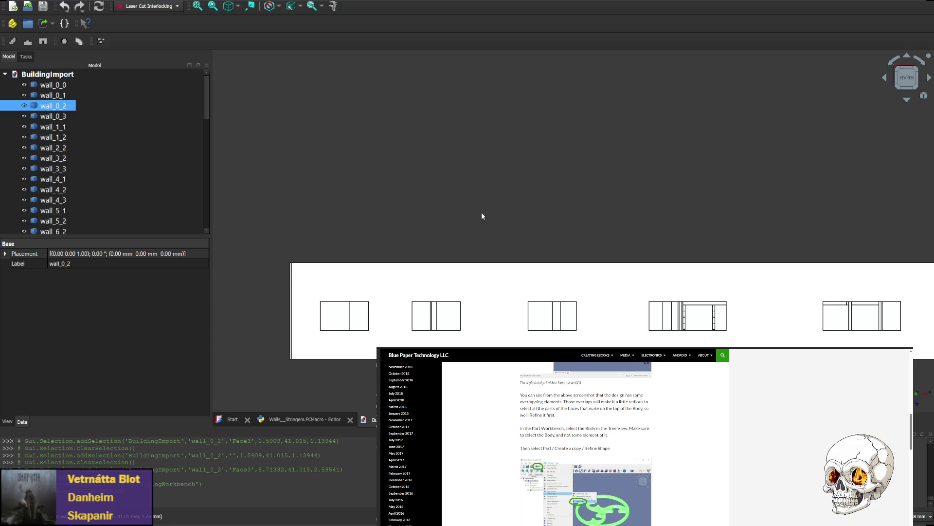
- Click wall_0_2 in the 3D view to highlight its outlines
left_click(492, 280)
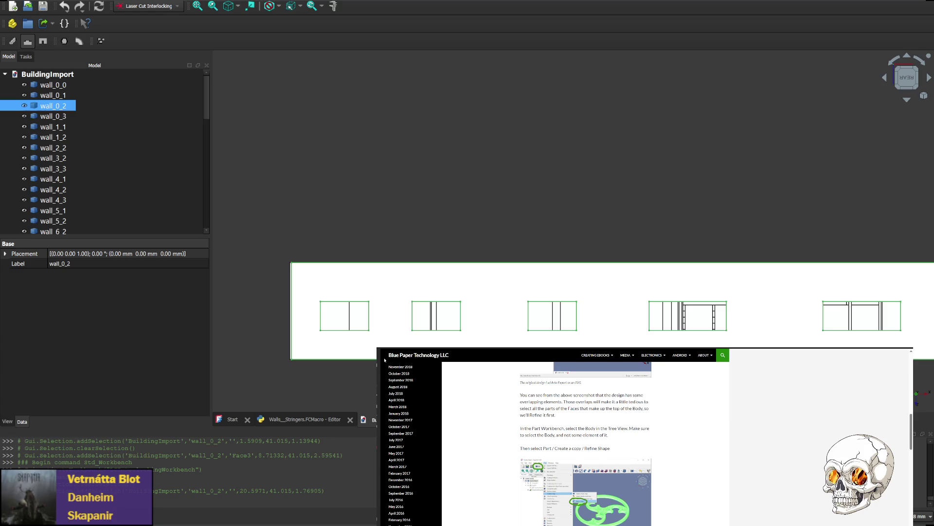
- Create a laser-cut interlocking Box with Make box and pan to see it beside the walls
left_click(13, 41)
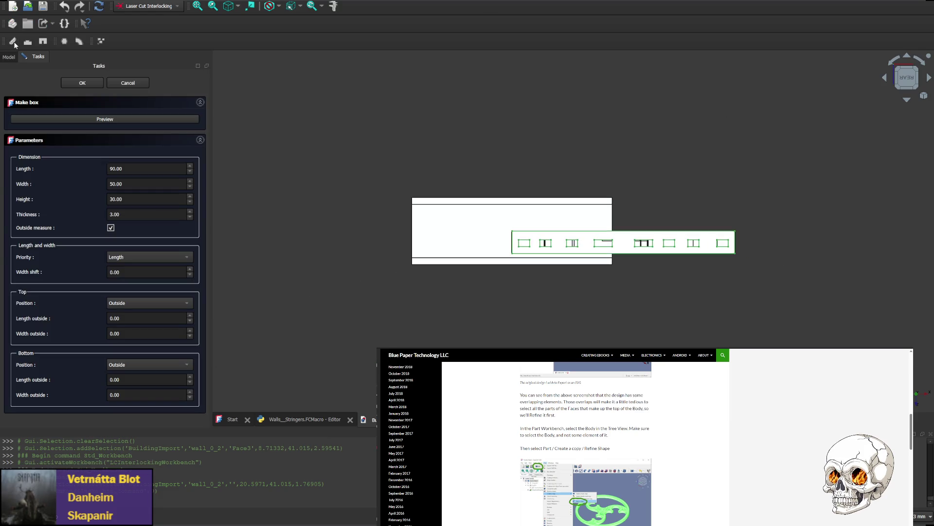
scroll(423, 199, "up", 3)
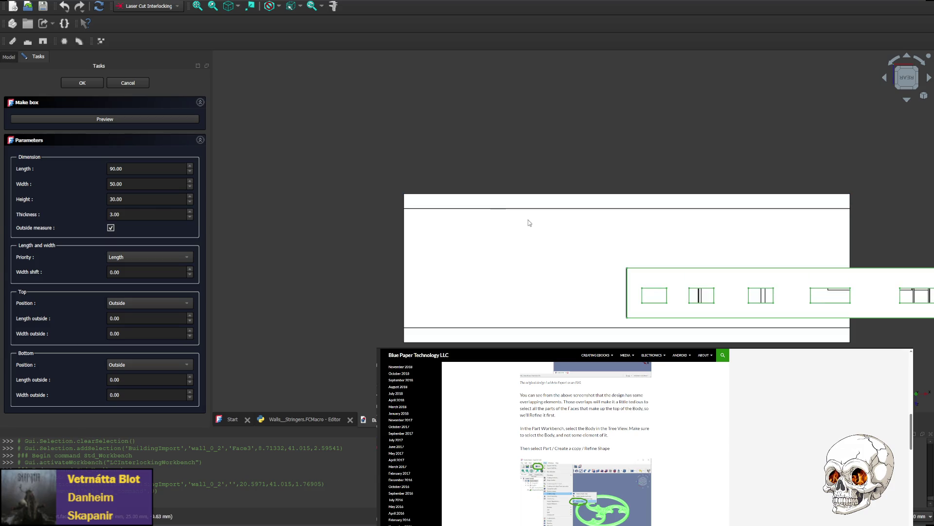
mouse_move(528, 221)
middle_mouse_down()
mouse_move(488, 272)
mouse_move(441, 263)
middle_mouse_up()
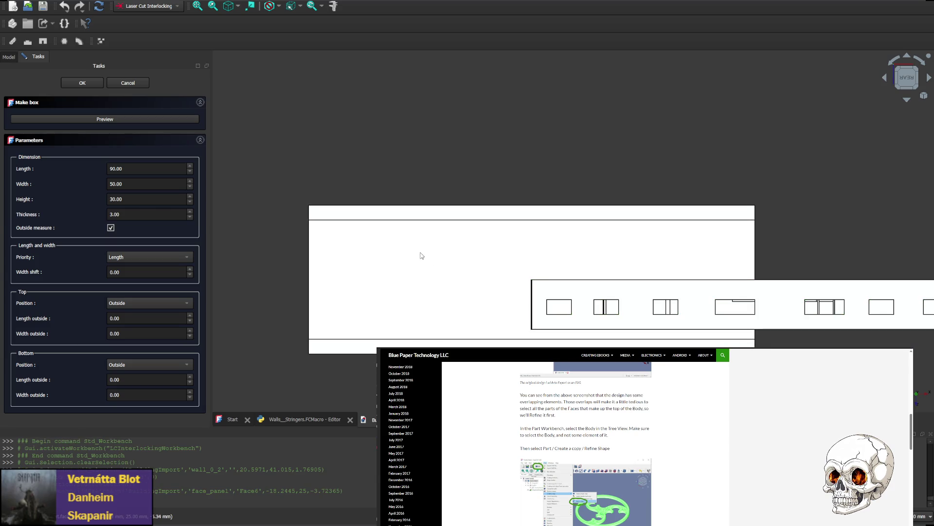
left_click(9, 57)
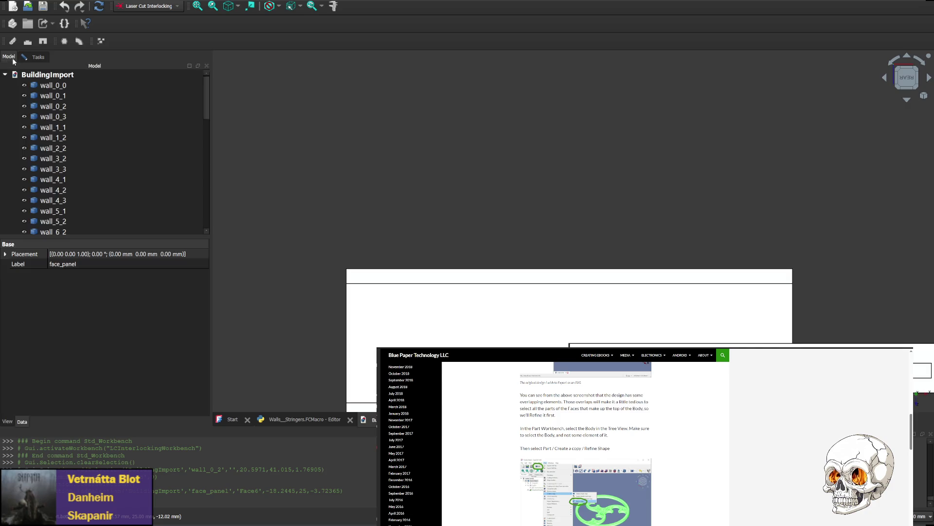
scroll(129, 167, "down", 10)
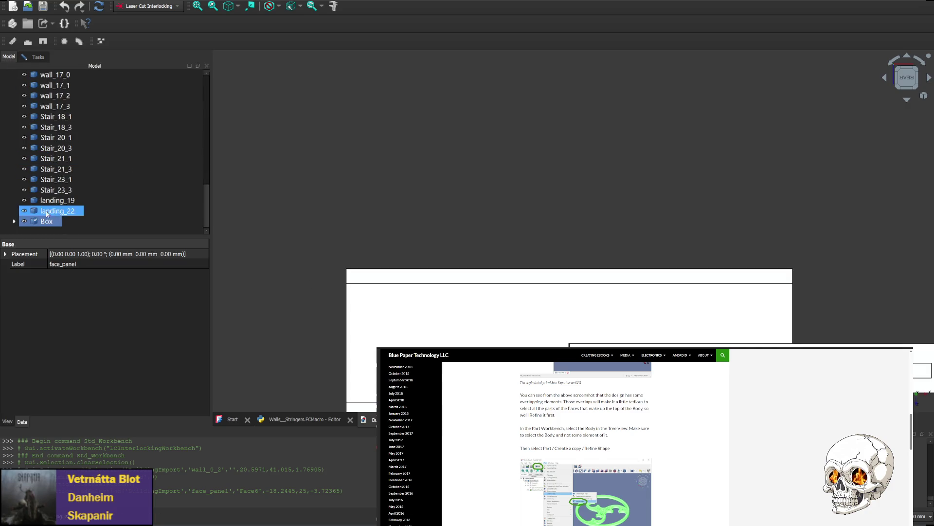
- Toggle the Box's visibility in the Model tree and expand it to list its panels
left_click(48, 223)
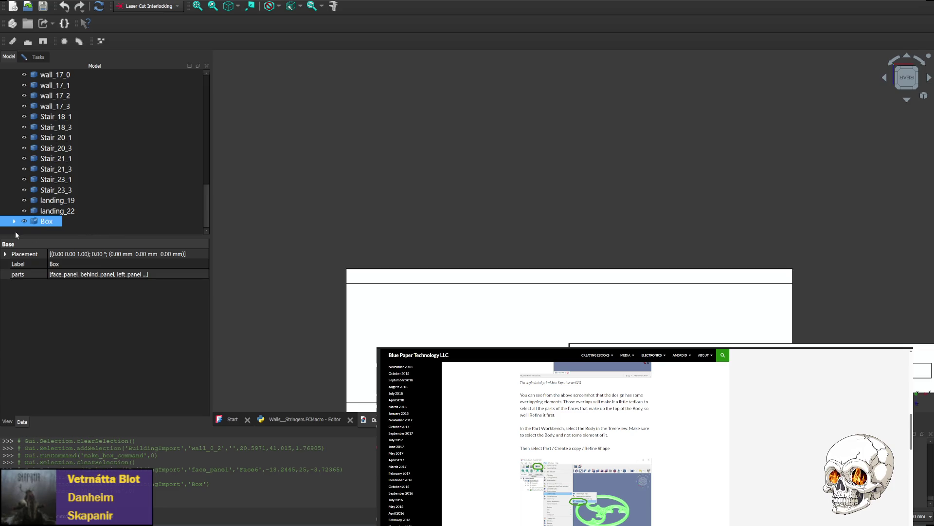
left_click(24, 222)
left_click(24, 221)
left_click(24, 222)
double_click(53, 223)
scroll(56, 209, "down", 2)
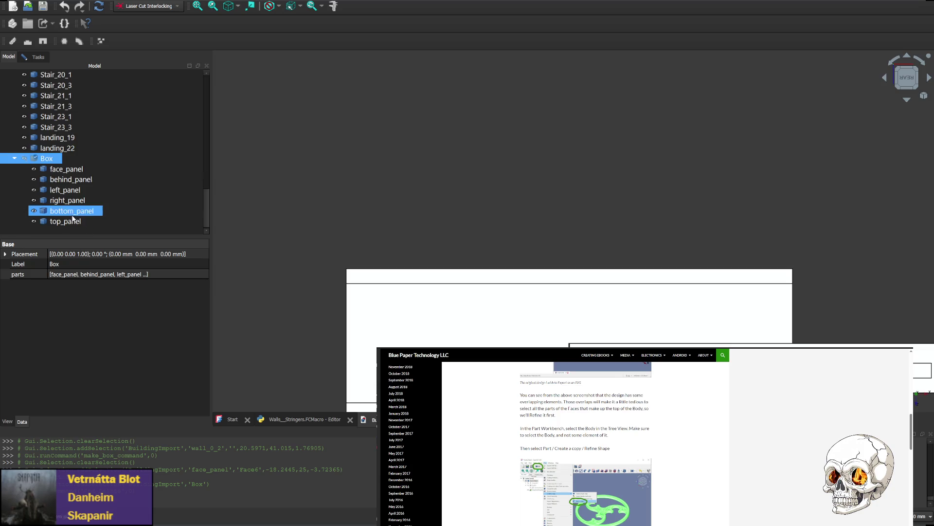
key("Delete")
- Hide face_panel, behind_panel, left_panel, bottom_panel and top_panel, then reselect the Box
left_click(61, 169)
left_click(54, 179)
left_click(31, 168)
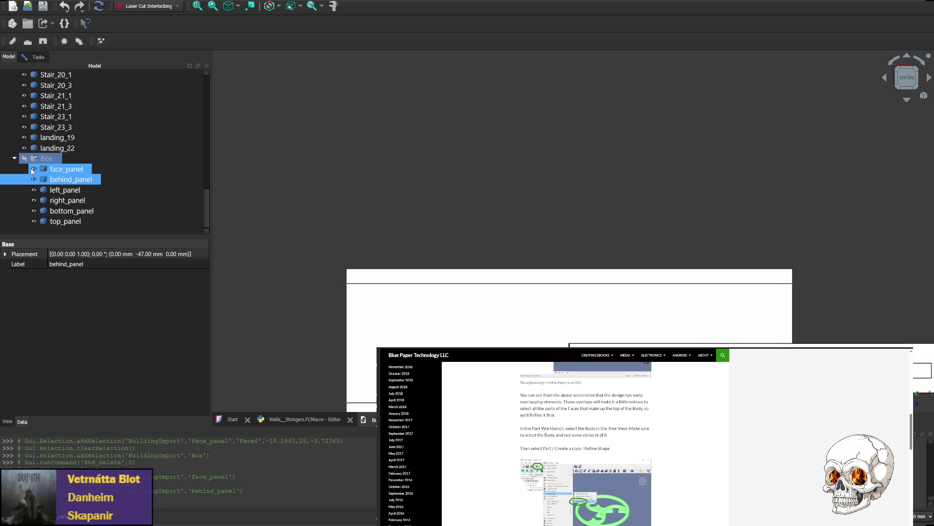
left_click(34, 178)
left_click(34, 190)
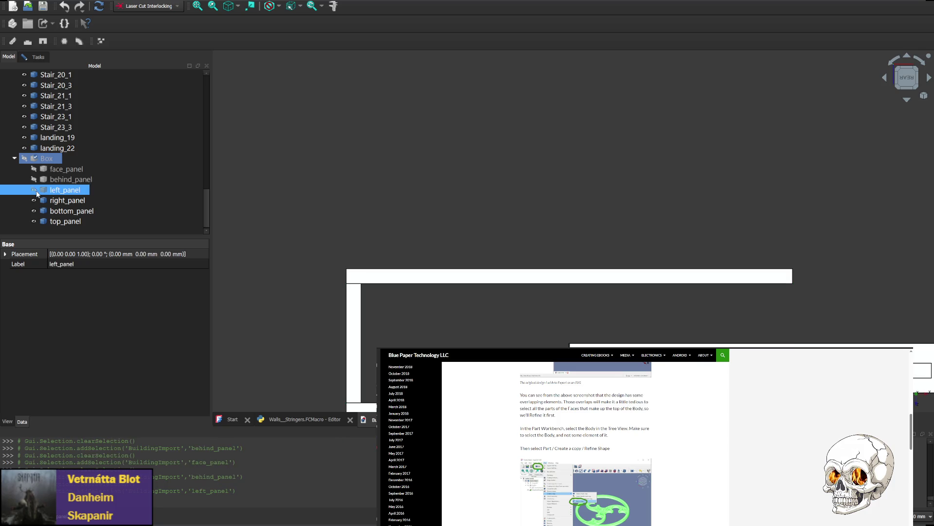
left_click(34, 200)
left_click(34, 210)
left_click(34, 221)
left_click(46, 158)
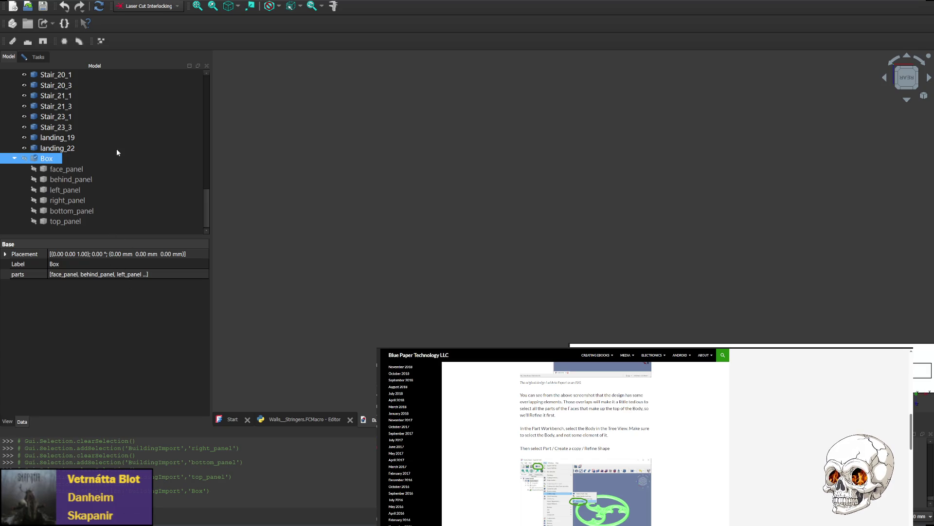
- Select wall_0_2 in the 3D view instead of face_panel and scroll the tree to the top
left_click(18, 171)
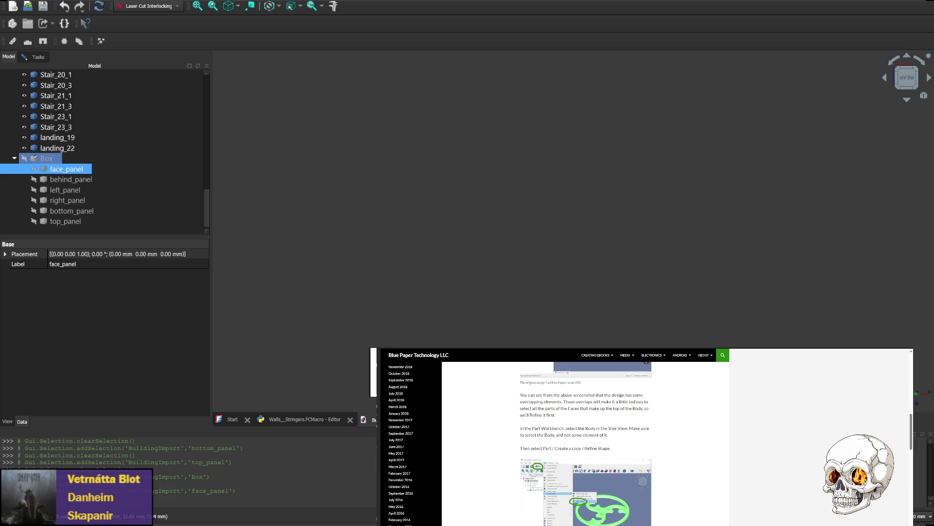
left_click(569, 195)
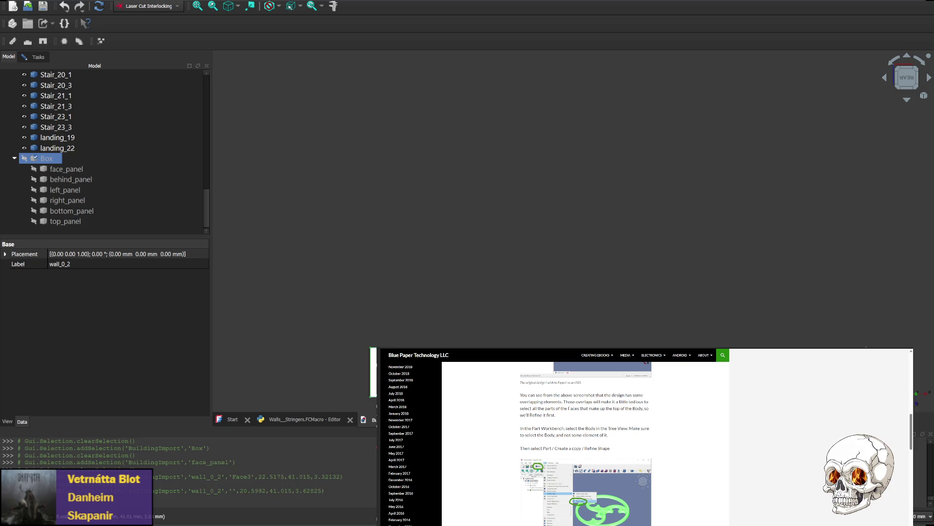
scroll(108, 140, "up", 5)
scroll(107, 146, "up", 8)
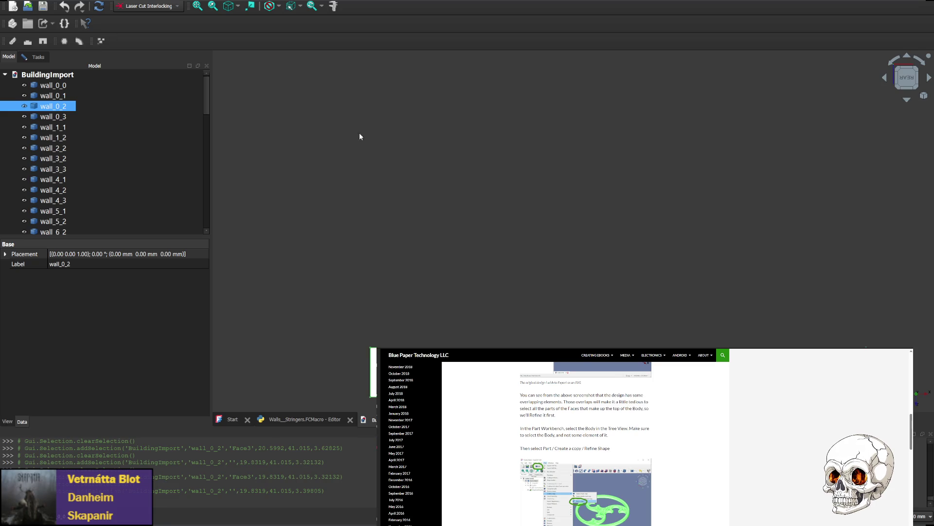
- Zoom in on wall_0_2 and export it as BuildingImport-wall_0_2.svg in the laser walls folder
scroll(315, 329, "up", 6)
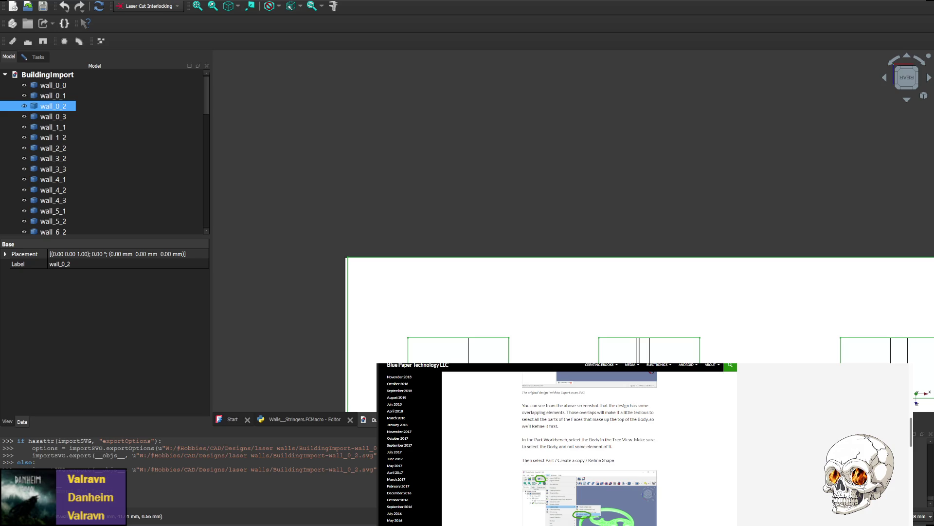
- Orbit to an angled view and select wall_0_2's large face with the two cutouts
scroll(392, 303, "up", 2)
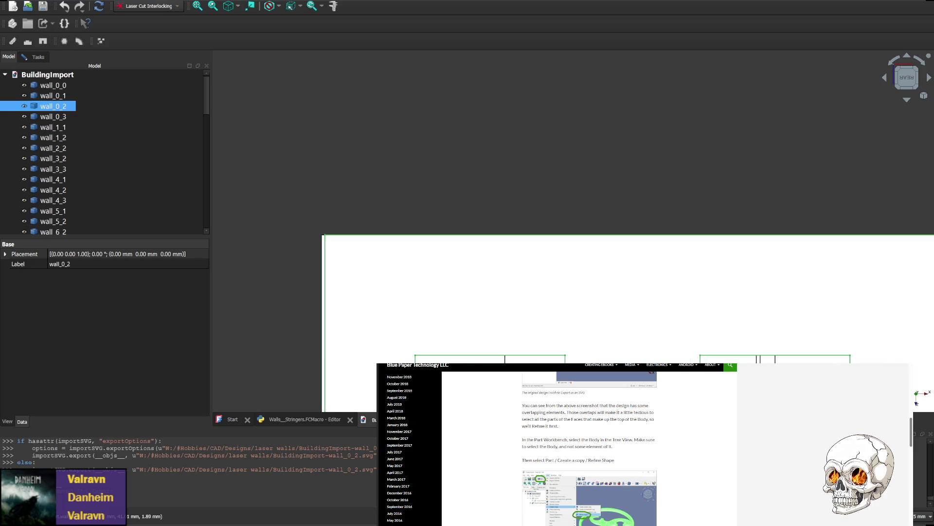
left_click(907, 55)
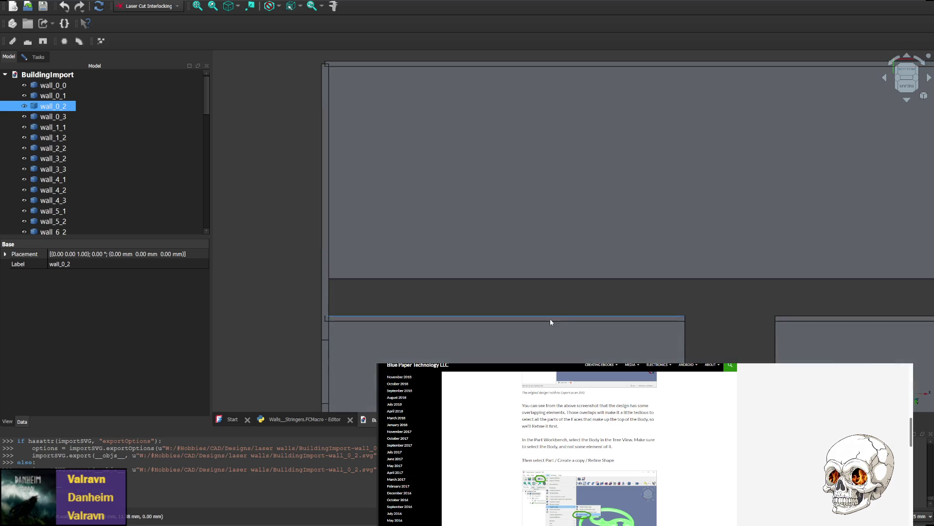
mouse_move(550, 321)
middle_mouse_down()
mouse_move(511, 109)
mouse_move(442, 259)
mouse_move(402, 110)
mouse_move(388, 102)
middle_mouse_up()
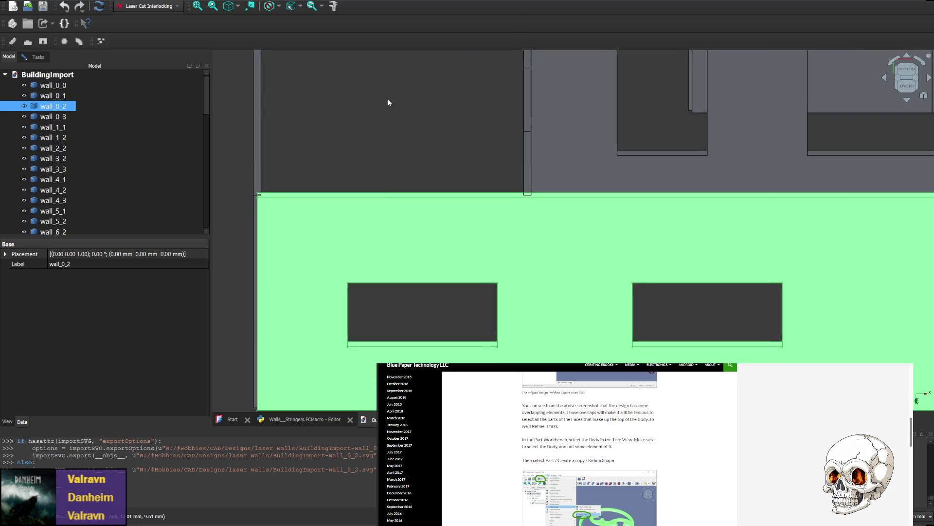
left_click(267, 264)
left_click(306, 271)
left_click(366, 271)
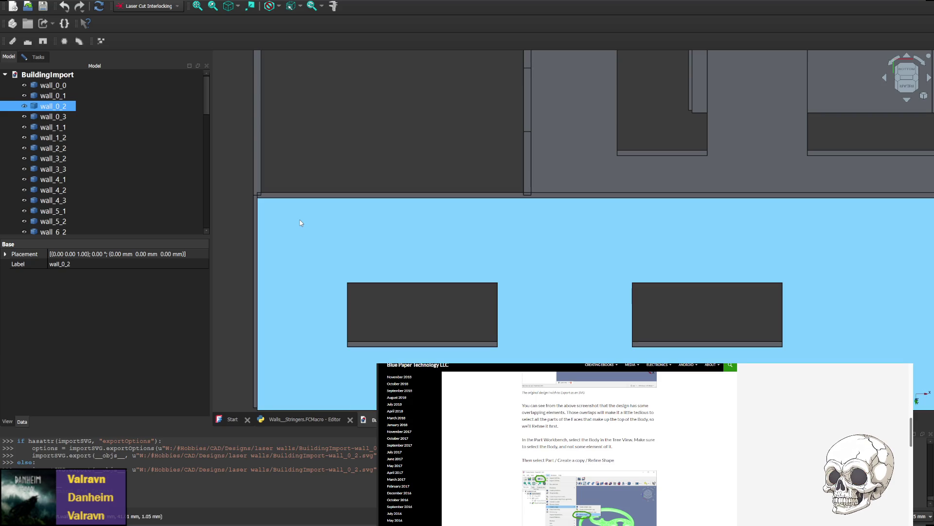
left_click(327, 343)
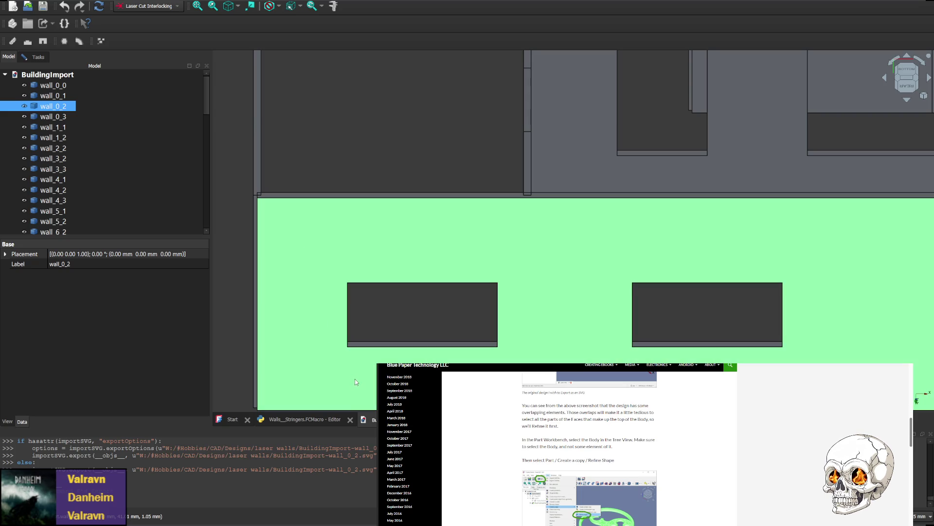
left_click(331, 334)
left_click(322, 262)
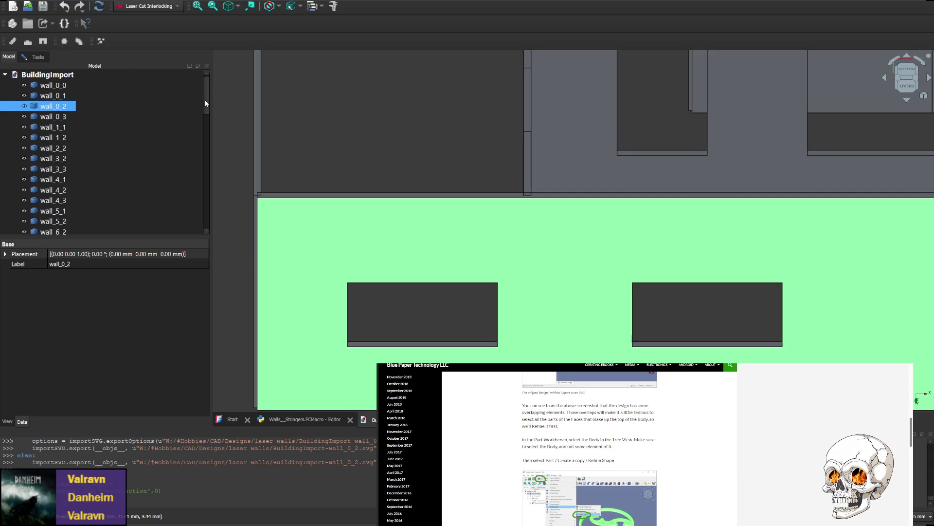
left_click(156, 115, "ctrl")
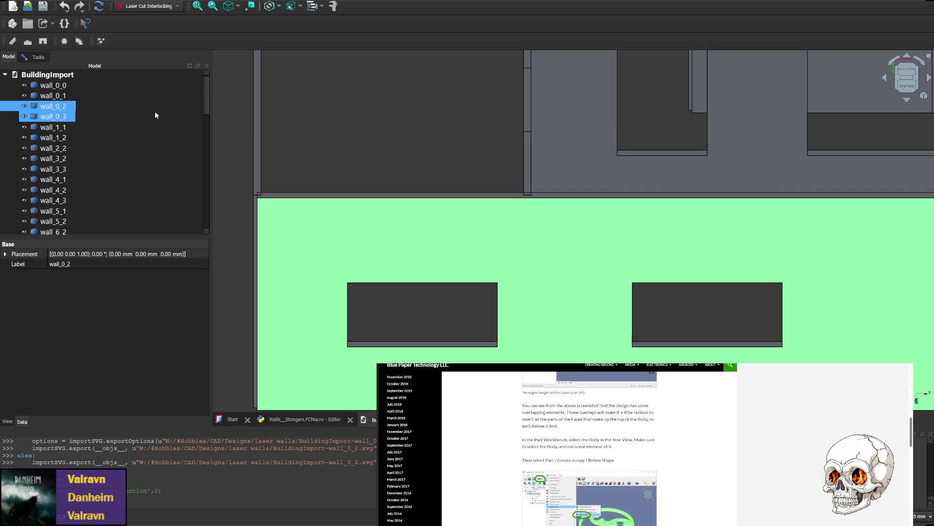
left_click(155, 115, "ctrl")
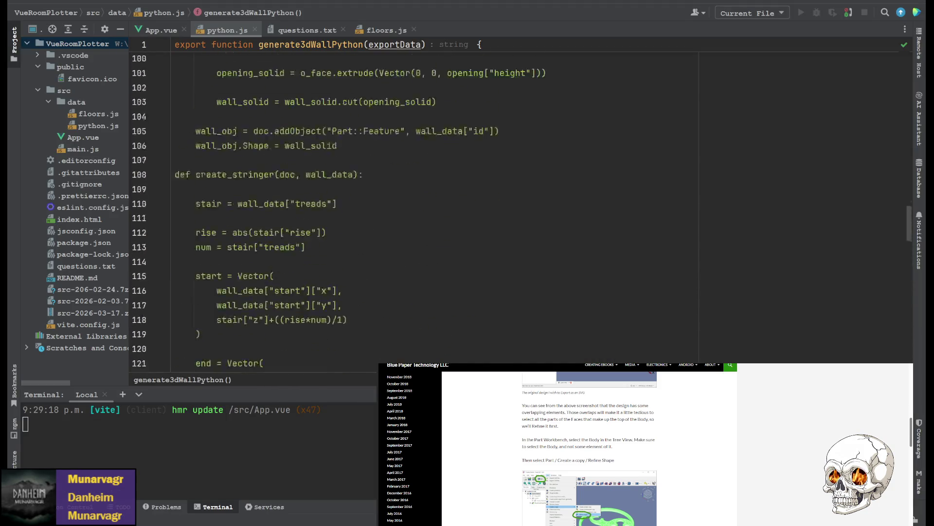
- Paste the get_largest_face function below line 12 of python.js
scroll(419, 205, "up", 15)
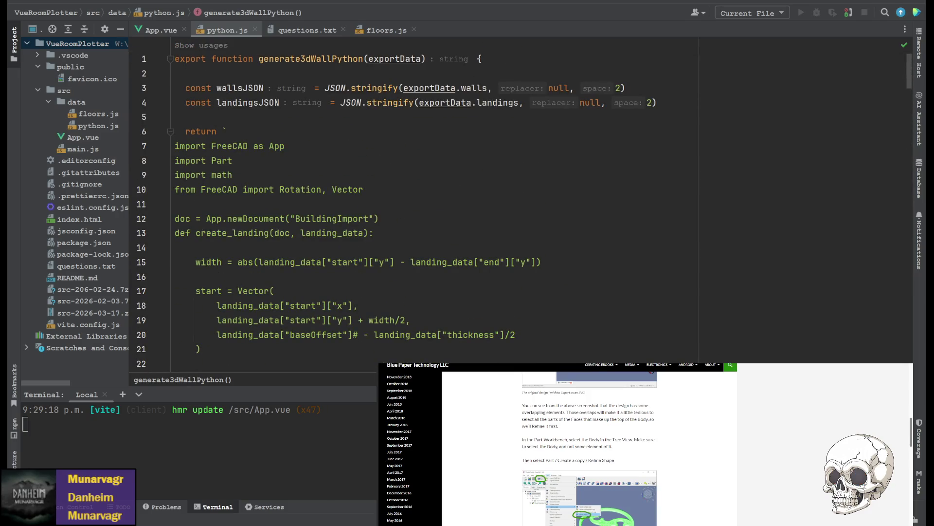
left_click(415, 220)
key("Return")
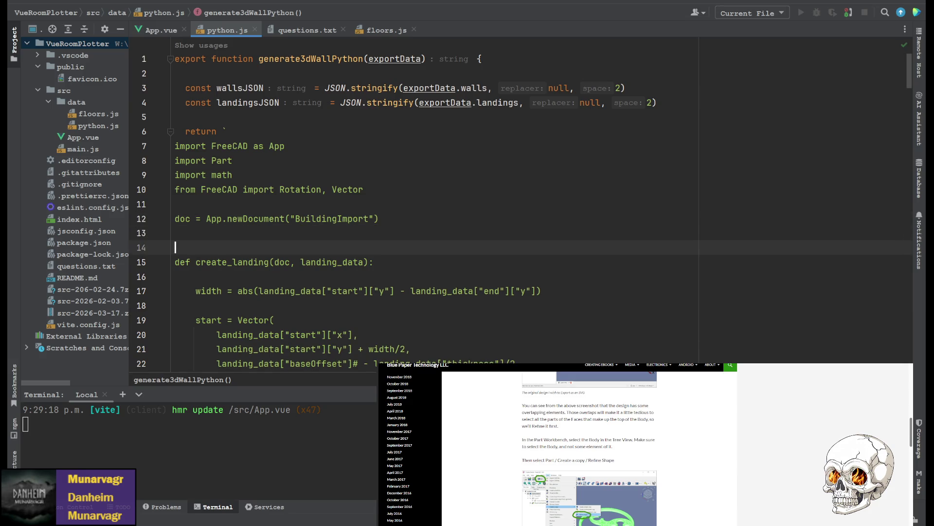
key("Return")
type("def get_largest_face(shape):     max_face = None     max_area = 0      for f in shape.Faces:         if f.Area > max_area:             max_area = f.Area             max_face = f      return max_face")
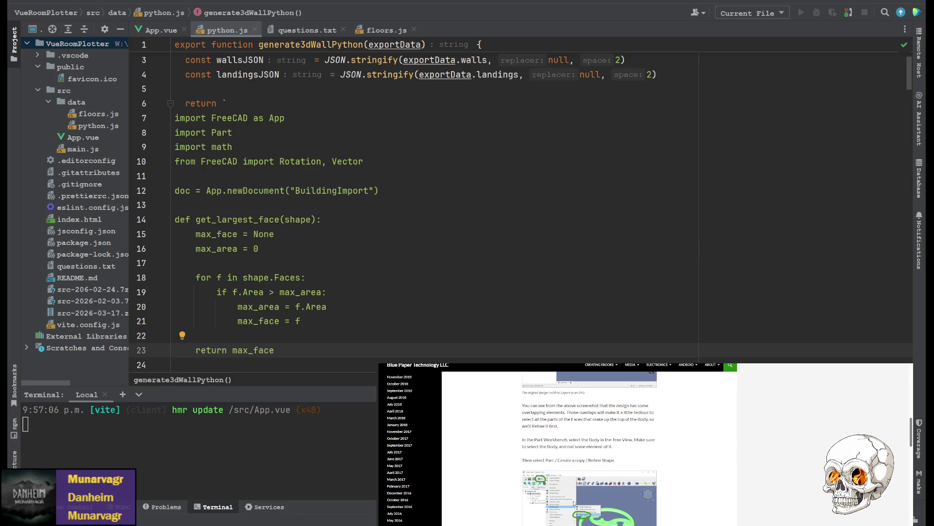
- Add extract_wires and wire_to_2d_points below get_largest_face, separated by blank lines
scroll(438, 195, "down", 2)
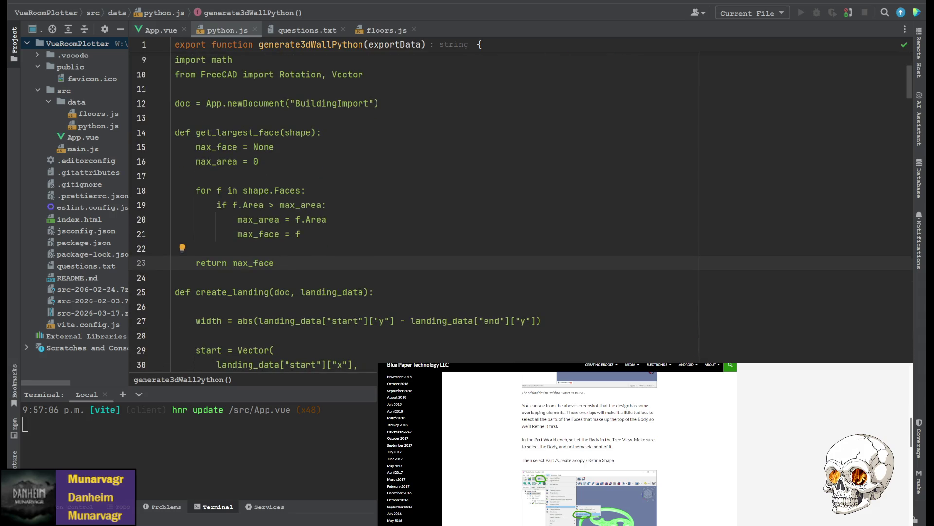
left_click(175, 277)
key("Return")
key("Return")
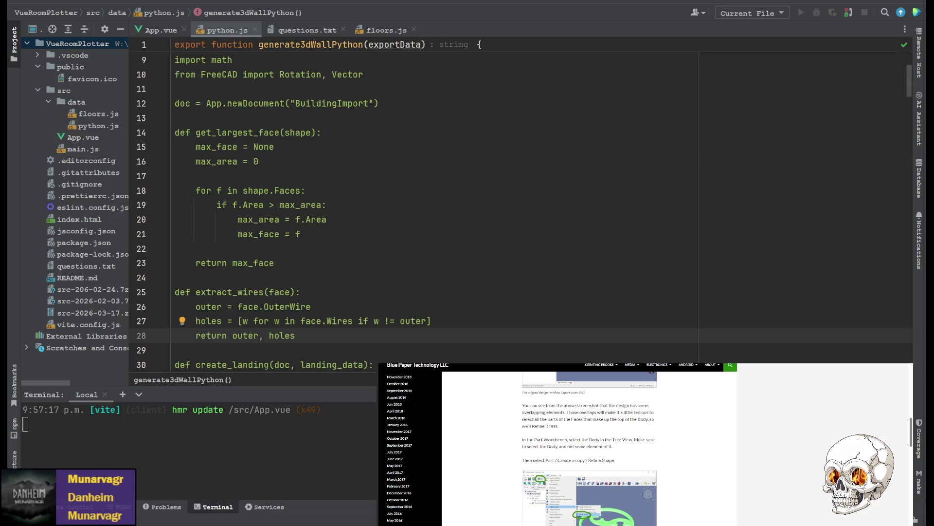
scroll(438, 209, "down", 1)
left_click(176, 306)
key("Return")
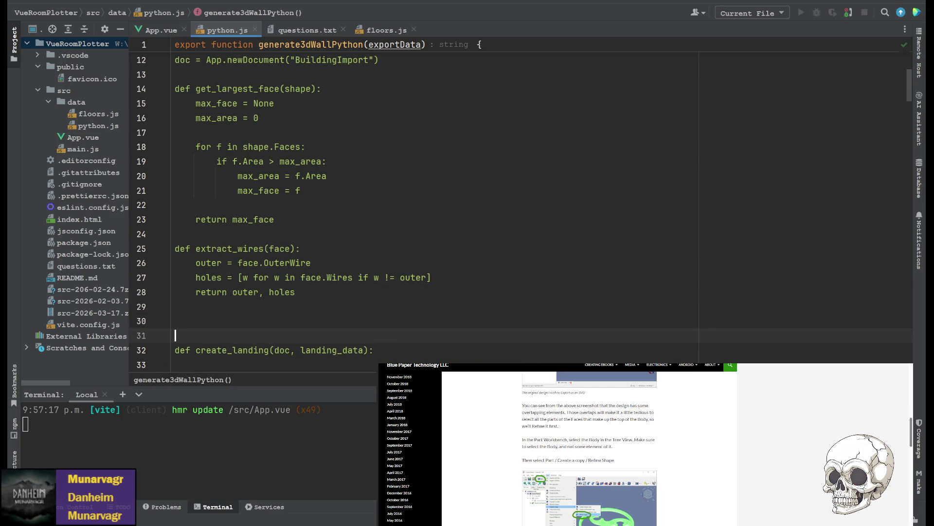
type("def wire_to_2d_points(wire):     pts = []      for v in wire.Vertexes:         p = v.Point         pts.append((p.x, p.y))      return pts")
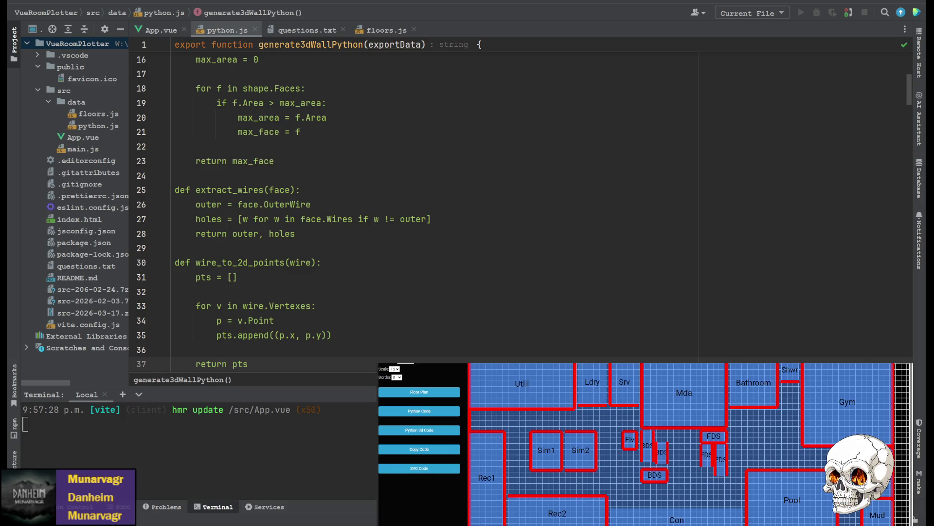
- Paste the points_to_svg_path function below wire_to_2d_points in python.js
scroll(296, 252, "down", 3)
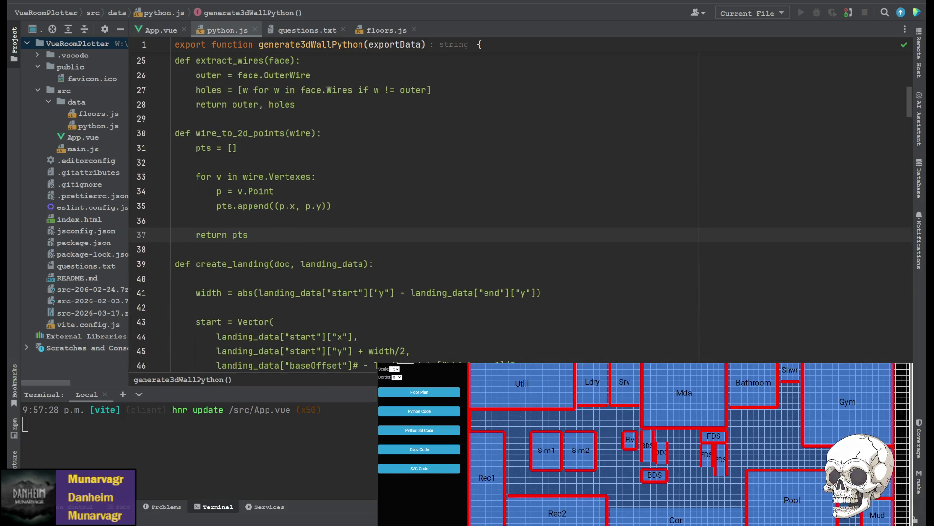
left_click(296, 251)
key("Return")
key("Return")
key("Up")
type("def points_to_svg_path(points):     if not points:         return \"\"      d = f\"M {points[0][0]} {points[0][1]} \"      for p in points[1:]:         d += f\"L {p[0]} {p[1]} \"      d += \"Z\"     return d")
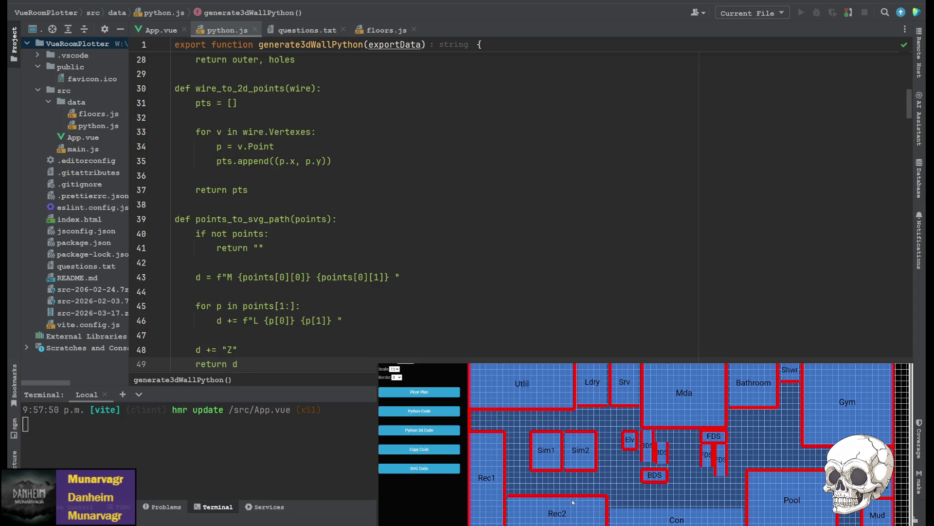
- Paste the face_to_svg function after points_to_svg_path
scroll(219, 272, "down", 2)
left_click(211, 284)
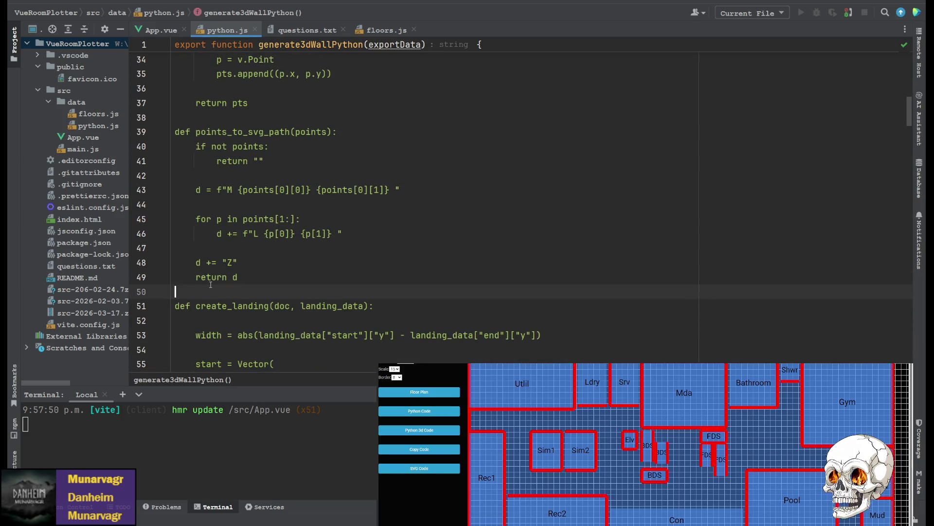
key("Return")
key("Return")
type("def face_to_svg(face):     outer, holes = extract_wires(face)      outer_path = points_to_svg_path(wire_to_2d_points(outer))      hole_paths = []     for h in holes:         hole_paths.append(points_to_svg_path(wire_to_2d_points(h)))      return outer_path, hole_paths")
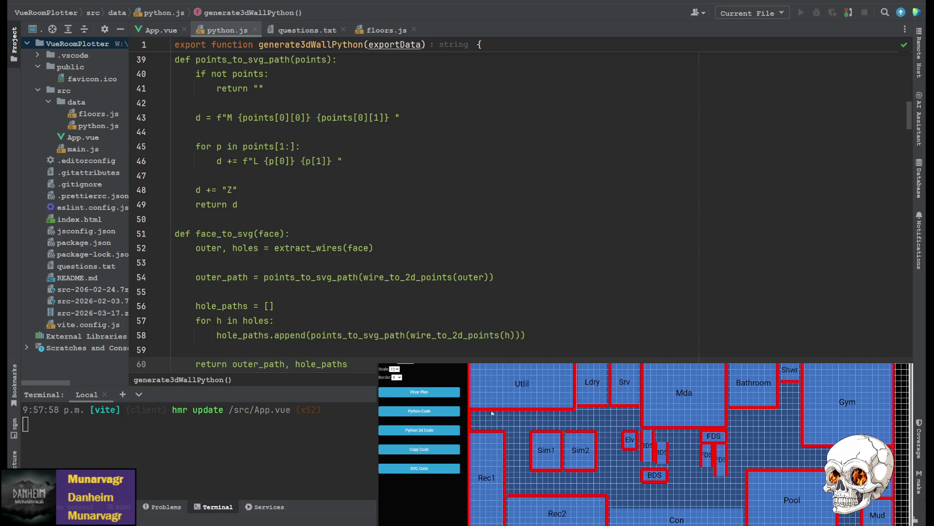
- Paste the export_svg function after face_to_svg, separated by a blank line
scroll(438, 194, "down", 2)
left_click(175, 291)
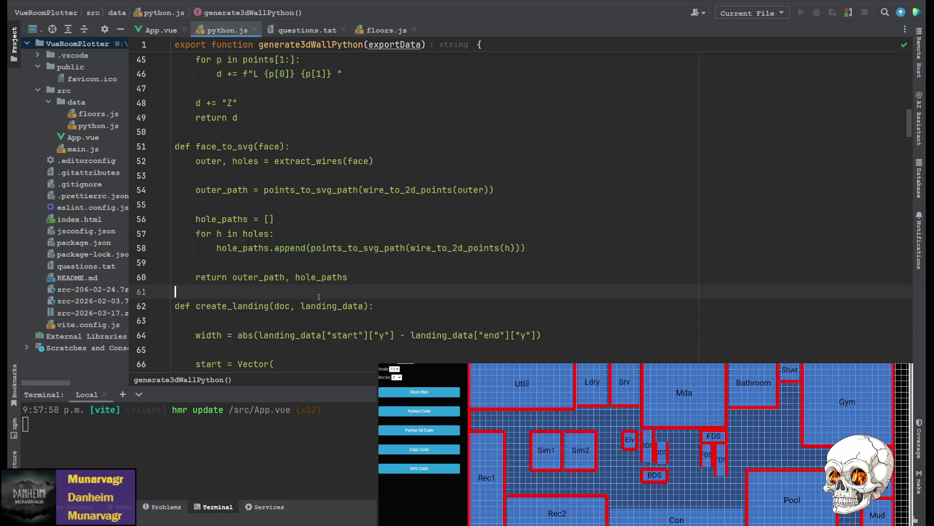
key("Return")
key("Return")
key("Up")
type("def export_svg(filename, paths, width=5000, height=5000):     with open(filename, \"w\") as f:         f.write(f'''<svg xmlns=\"http://www.w3.org/2000/svg\"         viewBox=\"0 0 {width} {height}\"         width=\"{width}mm\" height=\"{height}mm\">          <g fill=\"none\" stroke=\"black\" stroke-width=\"1\">         ''')          for outer, holes in paths:             f.write(f'<path d=\"{outer}\" />\\\\n')              for h in holes:                 f.write(f'<path d=\"{h}\" />\\\\n')          f.write(\"</g></svg>\")")
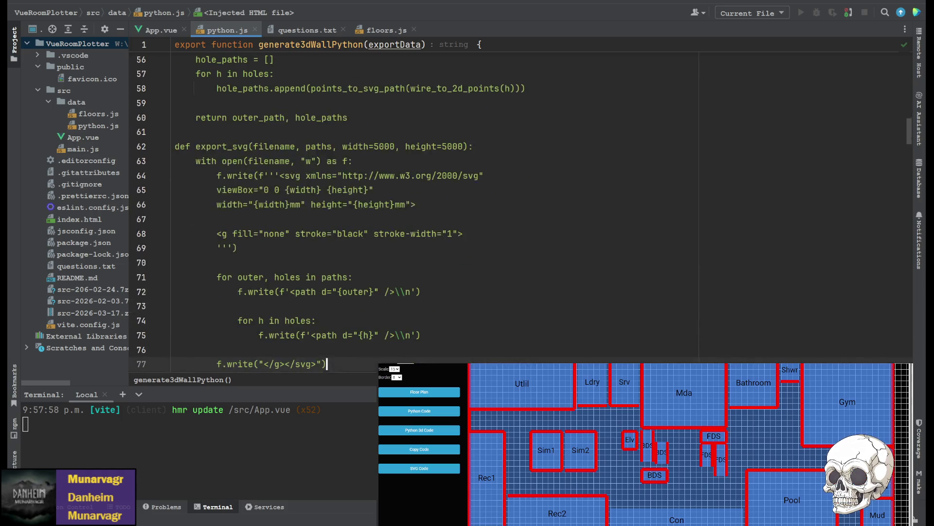
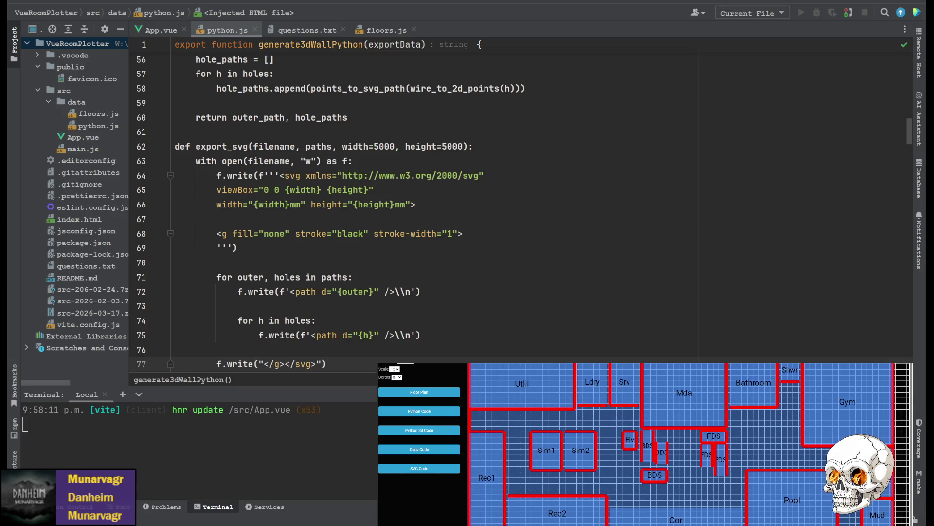
- Search python.js for the create_wall function
scroll(390, 204, "up", 15)
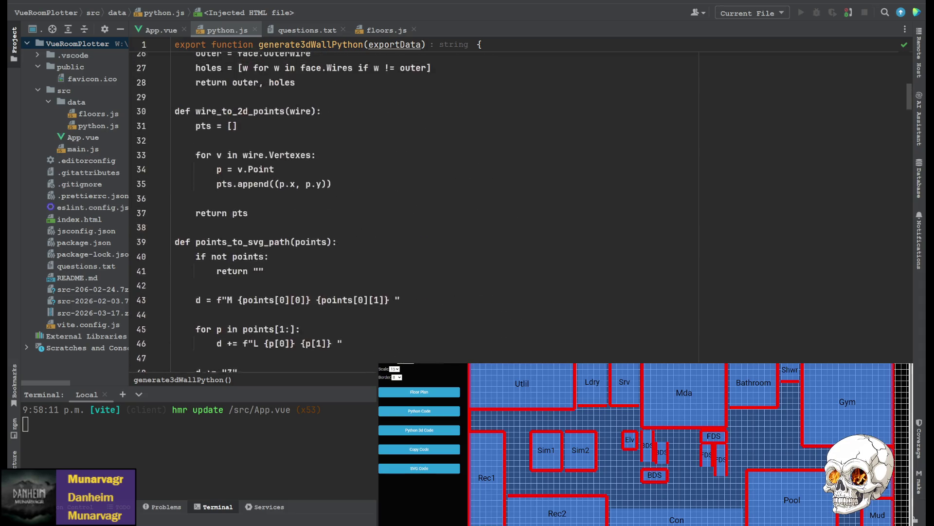
scroll(389, 204, "up", 4)
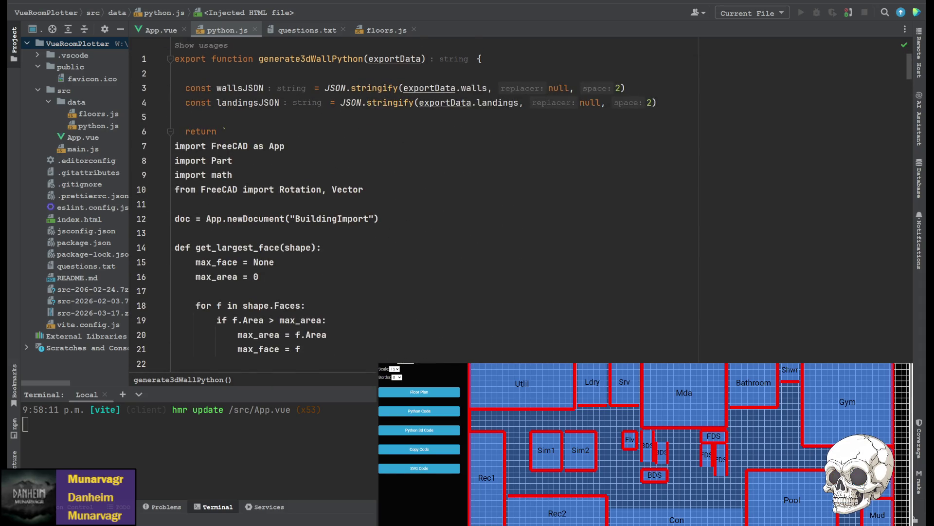
scroll(389, 204, "down", 16)
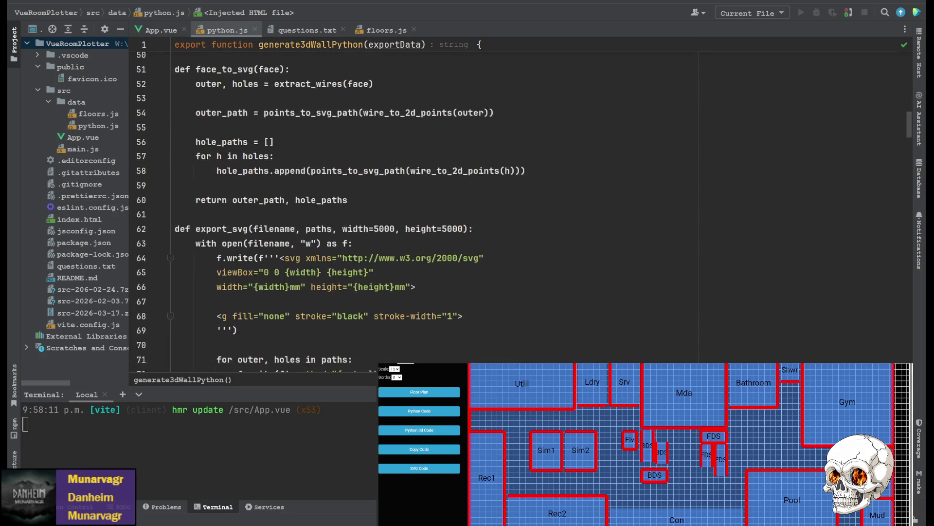
scroll(389, 204, "down", 2)
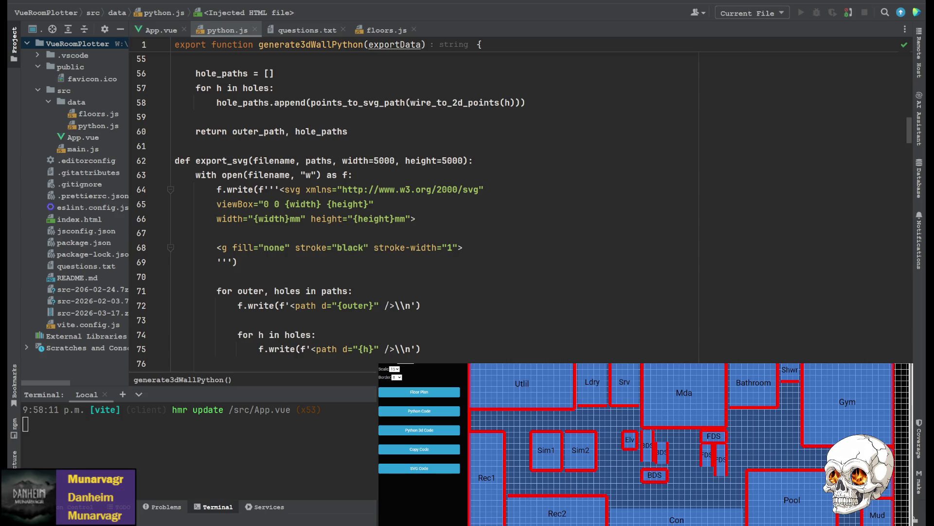
scroll(437, 204, "down", 3)
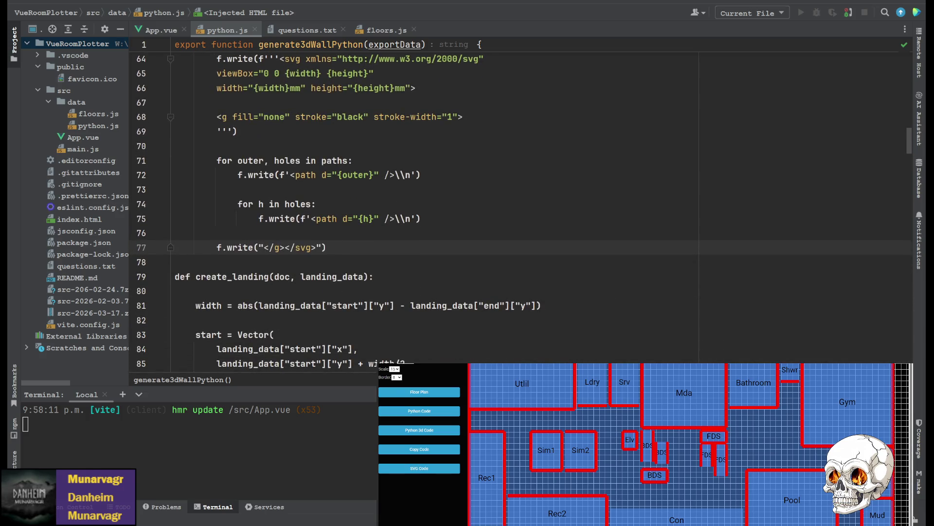
scroll(438, 205, "up", 20)
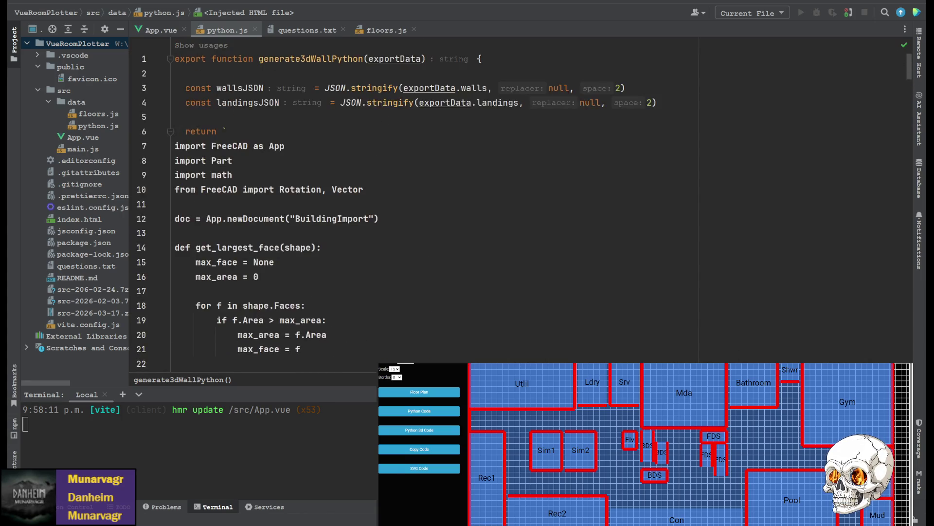
scroll(437, 204, "down", 19)
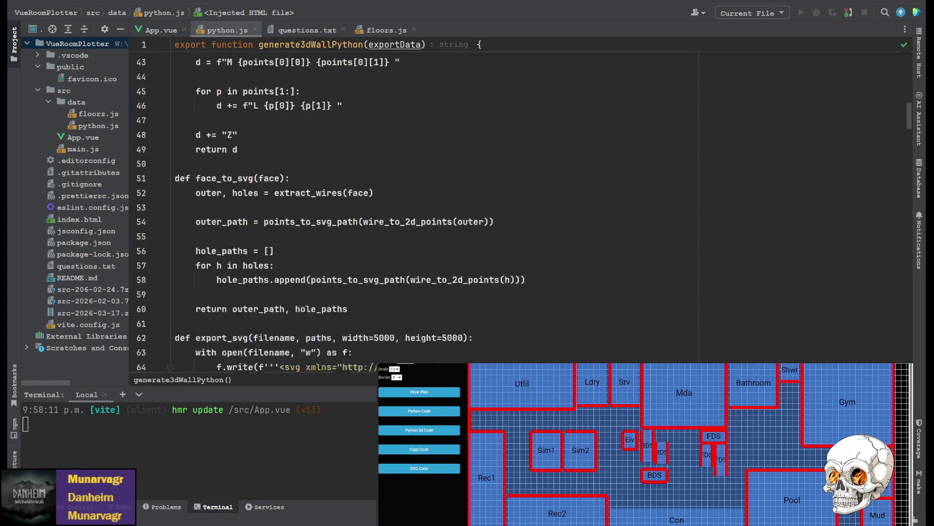
scroll(438, 204, "down", 2)
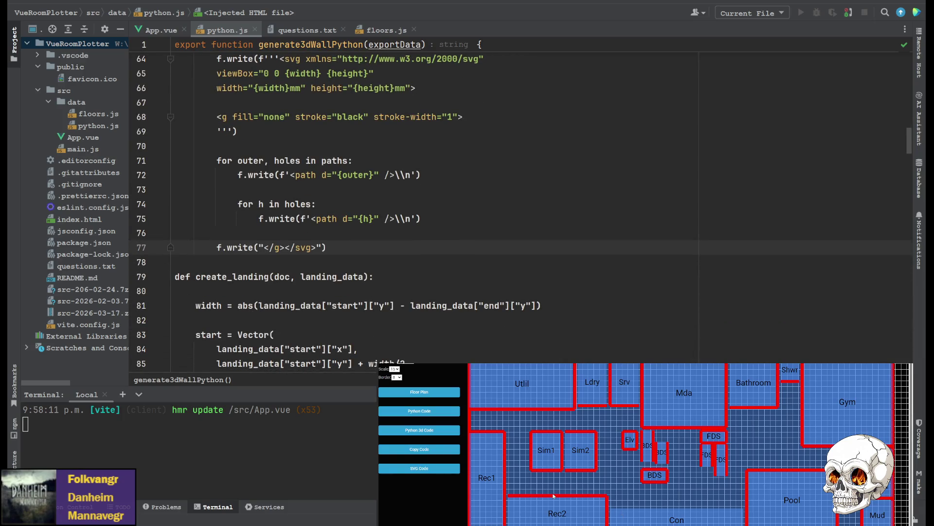
scroll(438, 204, "up", 2)
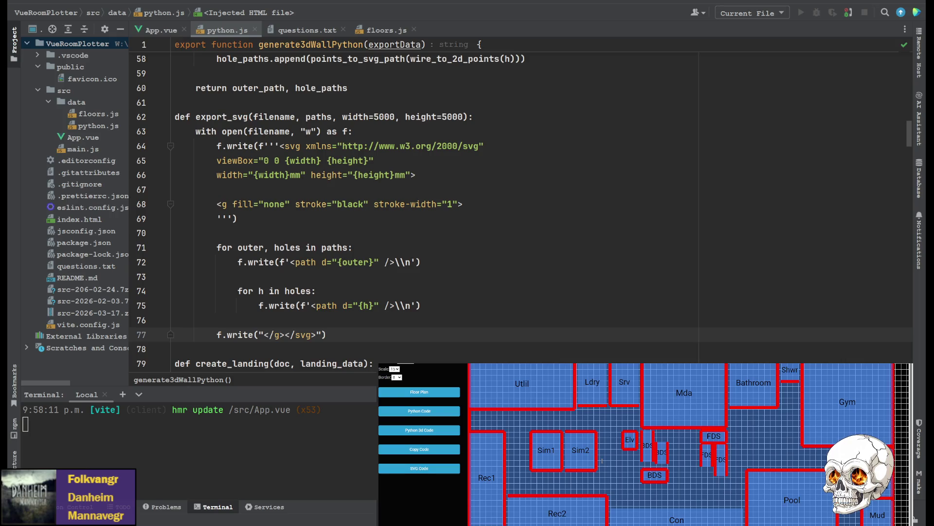
left_click(469, 233)
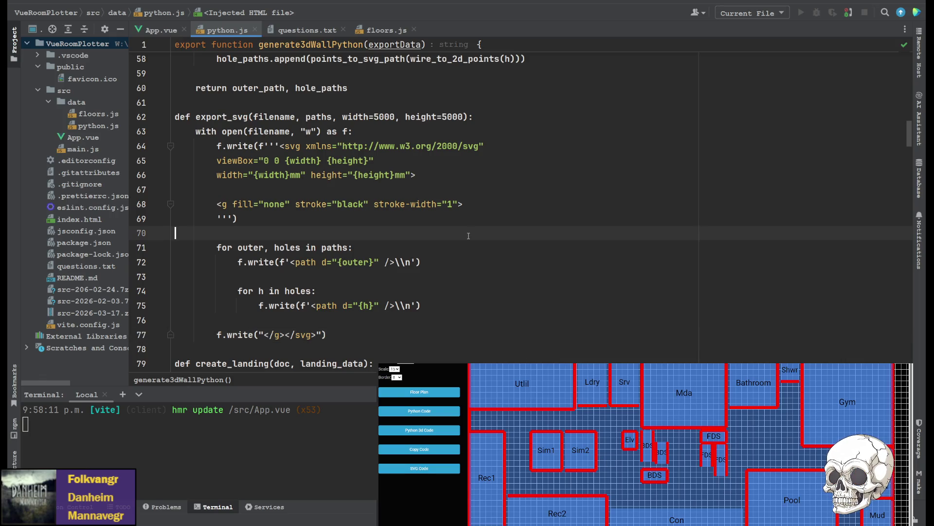
key("ctrl+f")
type("create_wall")
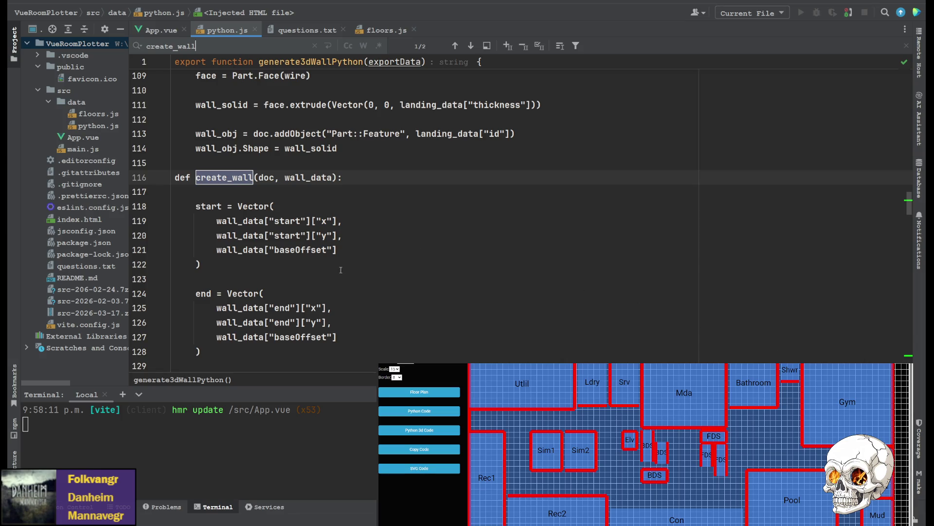
- Paste the get_largest_face and svg_paths.append lines after wall_obj.Shape at the end of create_wall
scroll(341, 270, "down", 10)
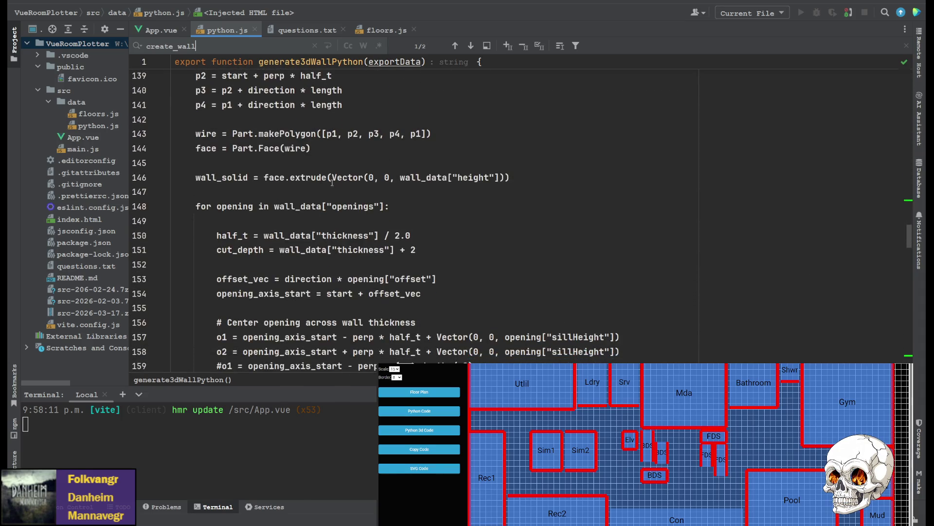
scroll(326, 205, "down", 6)
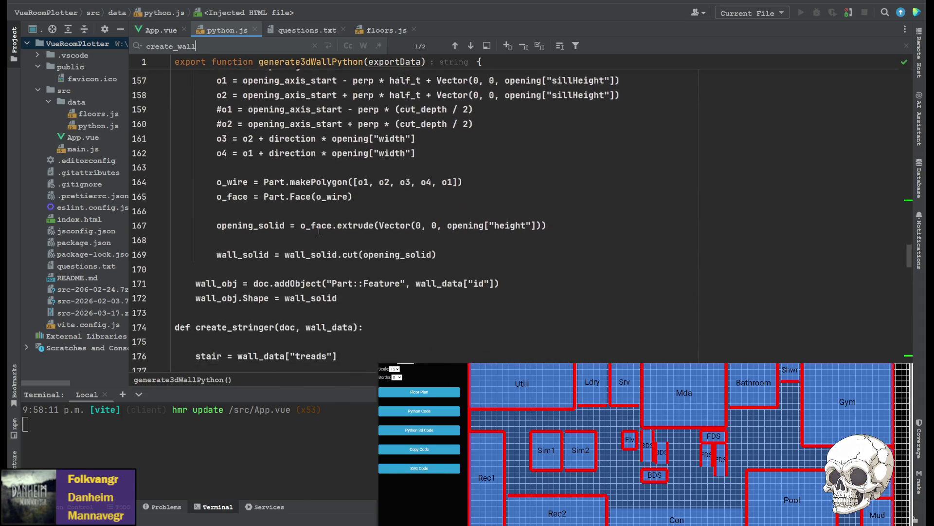
scroll(319, 231, "down", 1)
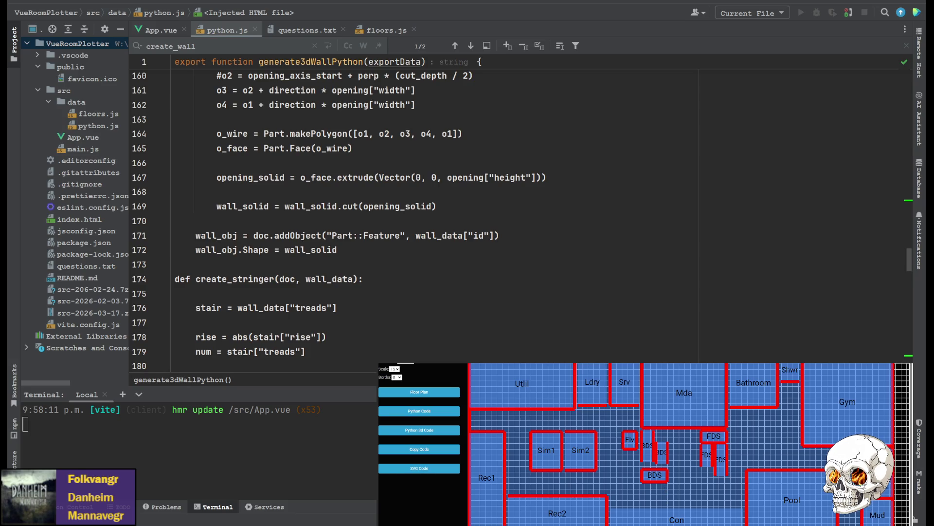
left_click(420, 250)
type("face = get_largest_face(wall_solid) svg_paths.append(face_to_svg(face))")
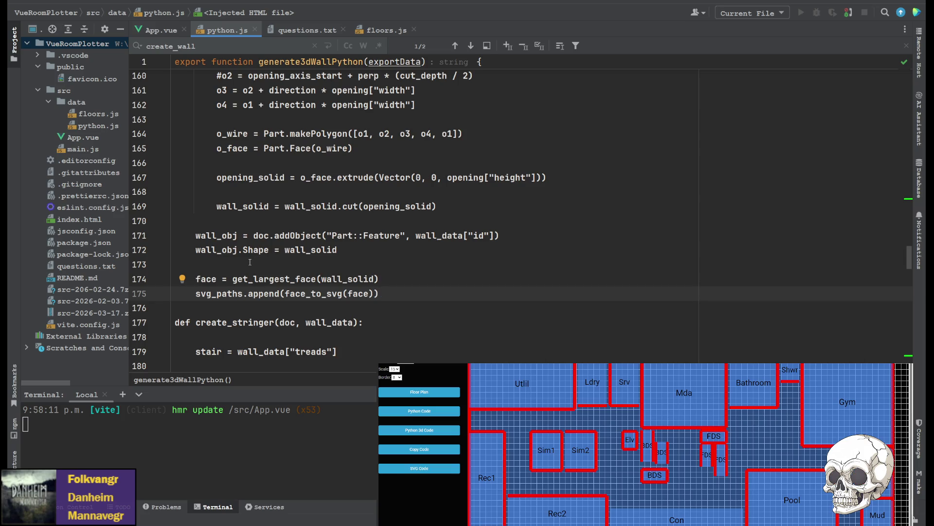
- Paste the get_largest_face and svg_paths.append lines after the solid assignment in create_landing
scroll(250, 262, "up", 9)
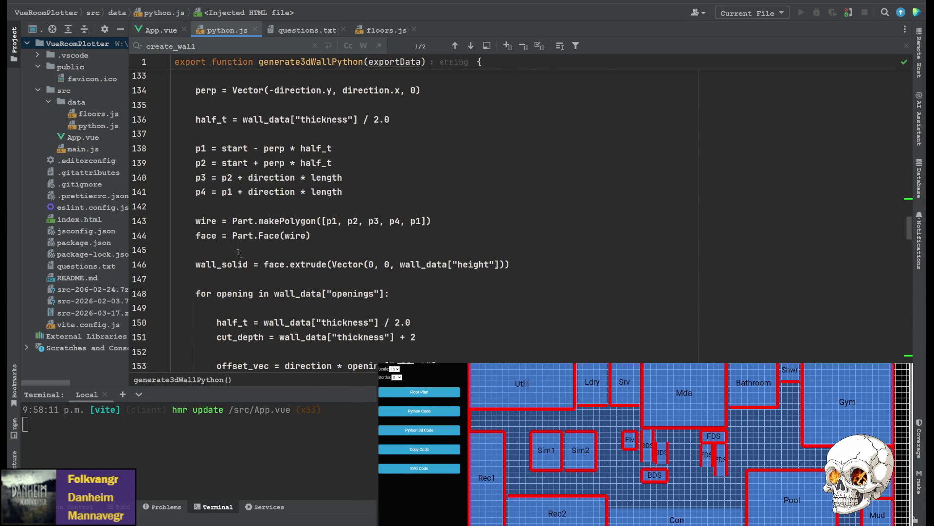
scroll(271, 272, "up", 7)
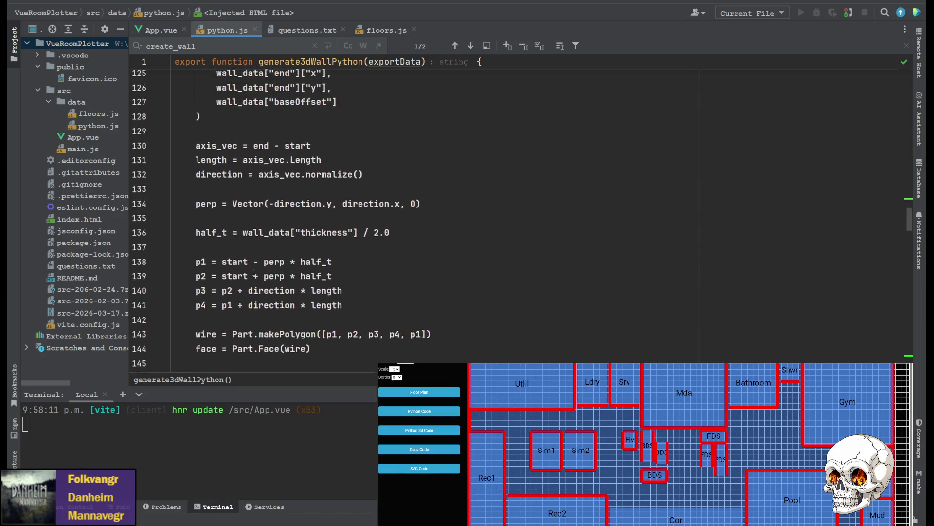
scroll(250, 256, "up", 4)
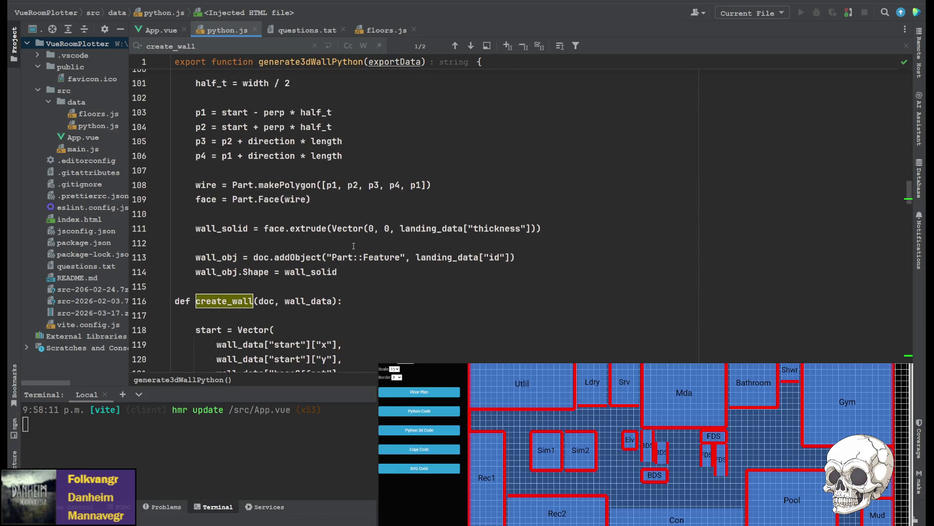
left_click(351, 280)
type("face = get_largest_face(wall_solid) svg_paths.append(face_to_svg(face))")
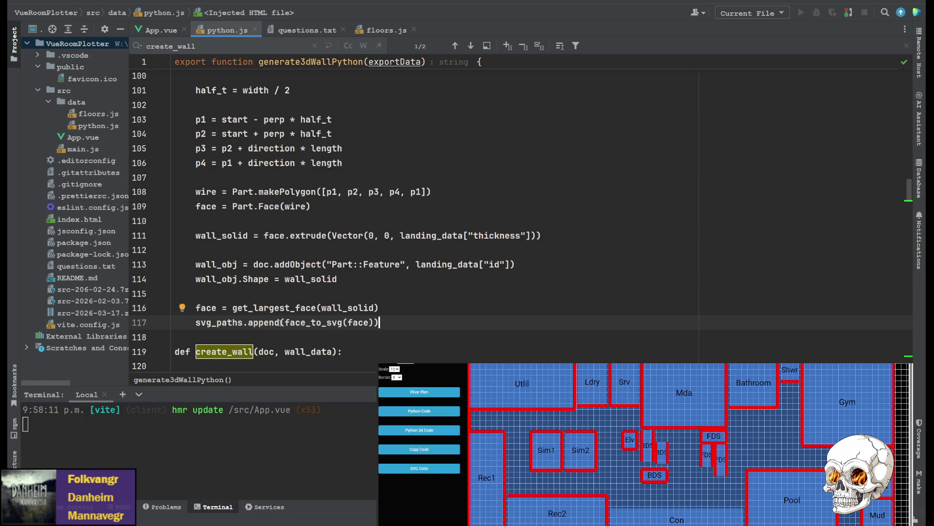
left_click(349, 308)
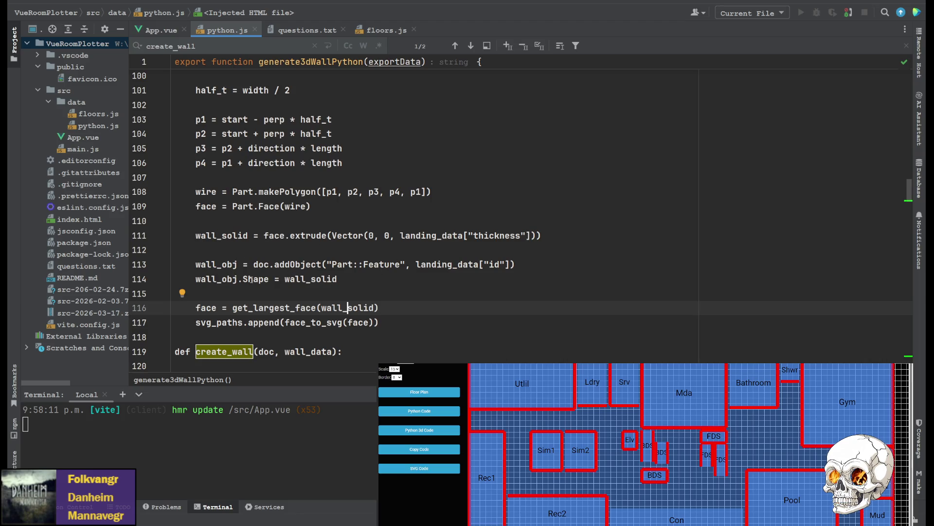
scroll(273, 279, "down", 15)
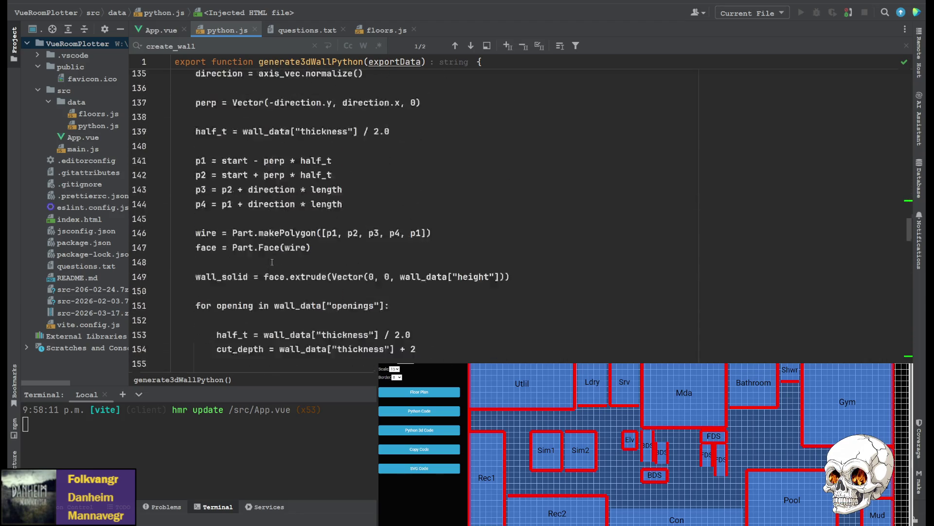
scroll(266, 257, "down", 6)
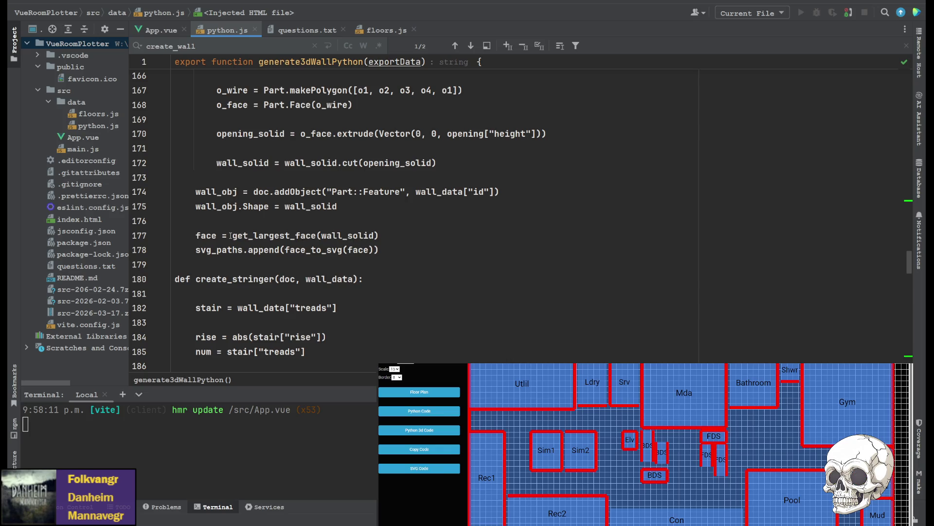
scroll(263, 246, "down", 11)
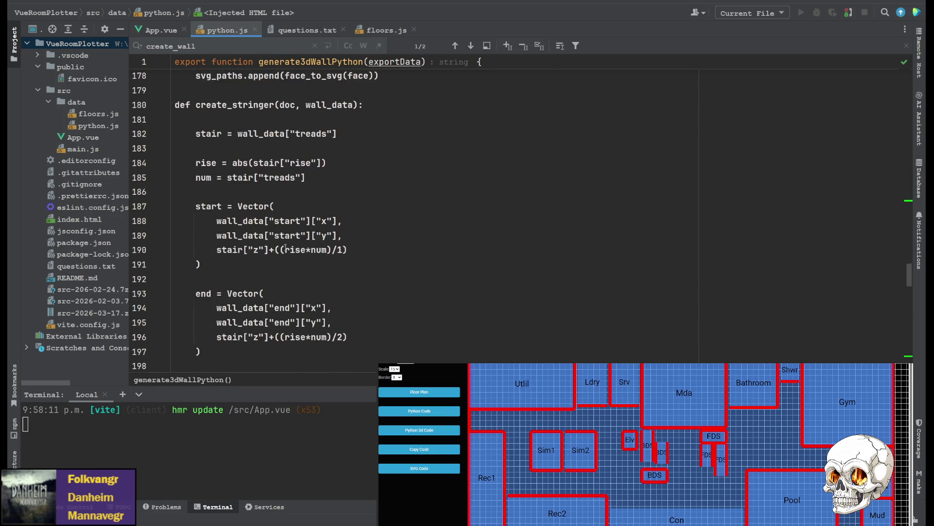
scroll(259, 255, "down", 15)
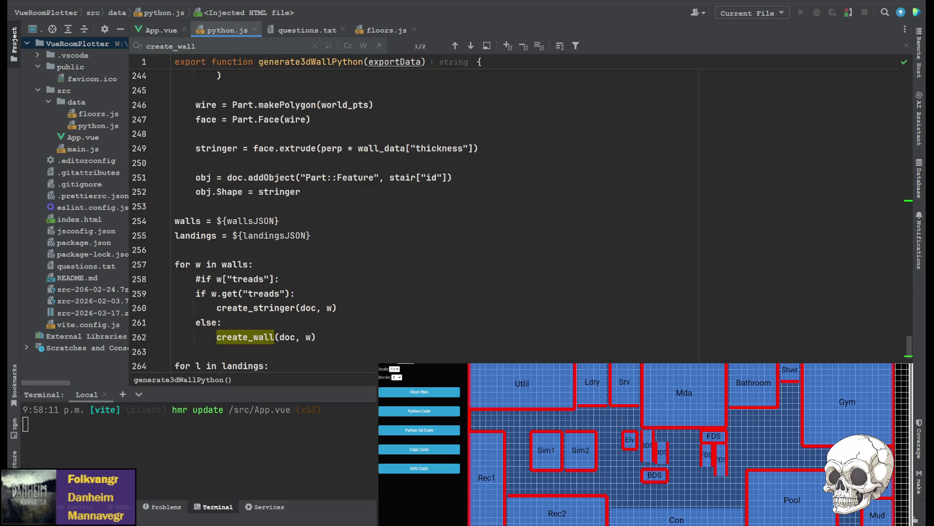
- Add the largest-face SVG lines to create_stringer, using stringer instead of wall_solid
left_click(326, 193)
key("Return")
type("face = get_largest_face(wall_solid) svg_paths.append(face_to_svg(face))")
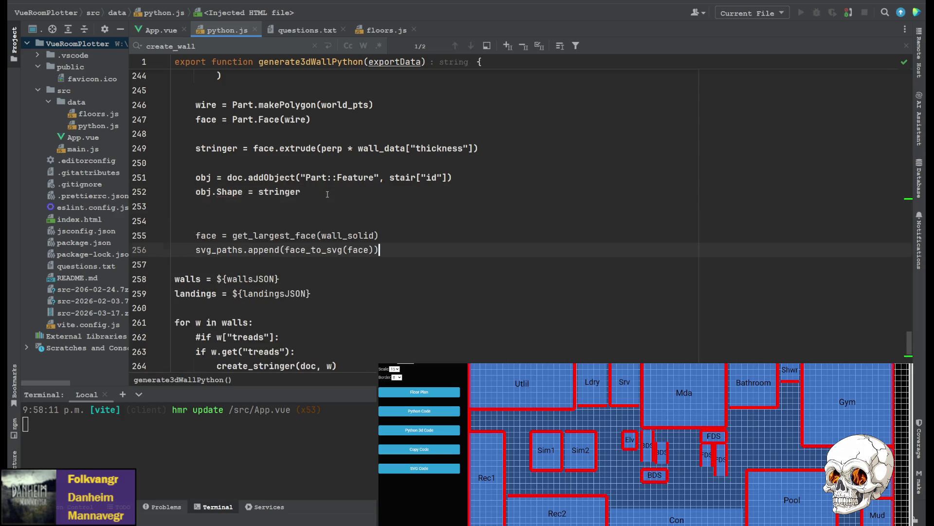
key("Up")
key("Up")
key("Up")
double_click(368, 233)
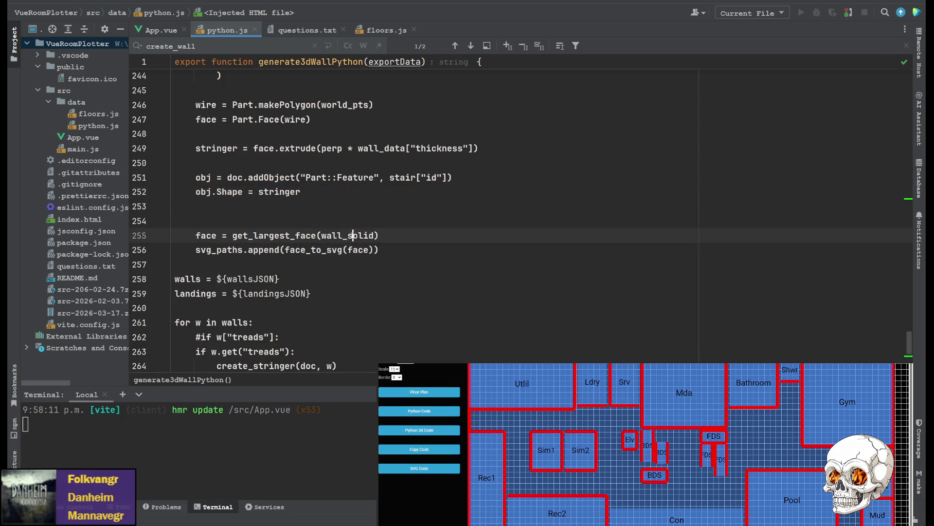
type("stringer")
left_click(397, 221)
key("BackSpace")
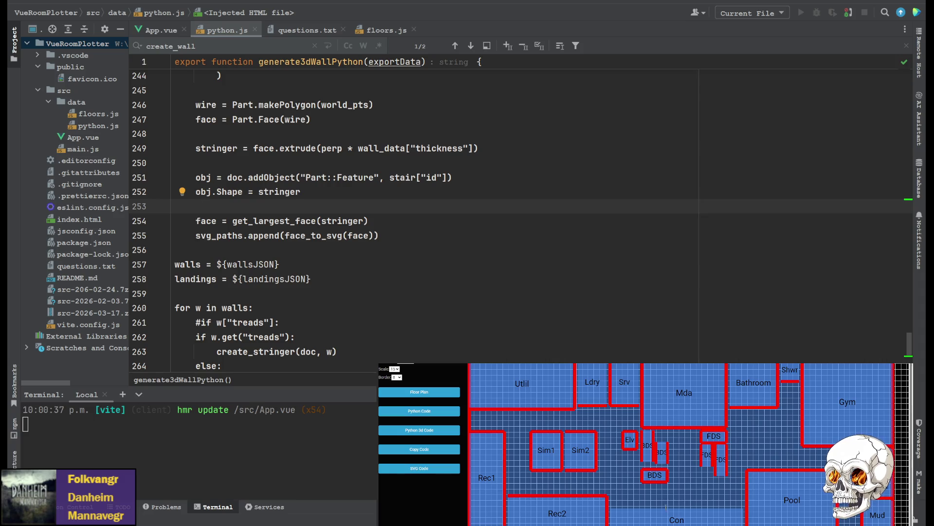
- Insert export_svg("output.svg", svg_paths) after the landings loop, preceded by a blank line
scroll(390, 195, "down", 5)
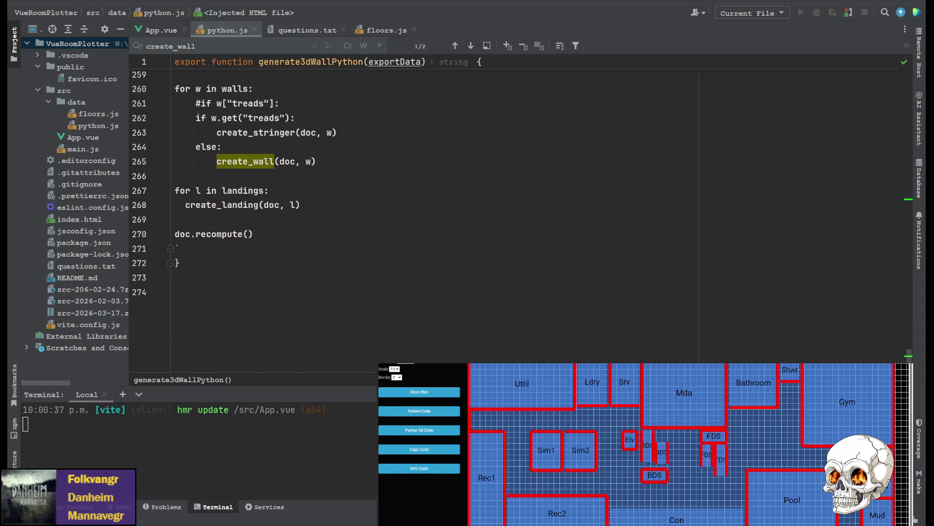
scroll(390, 195, "up", 2)
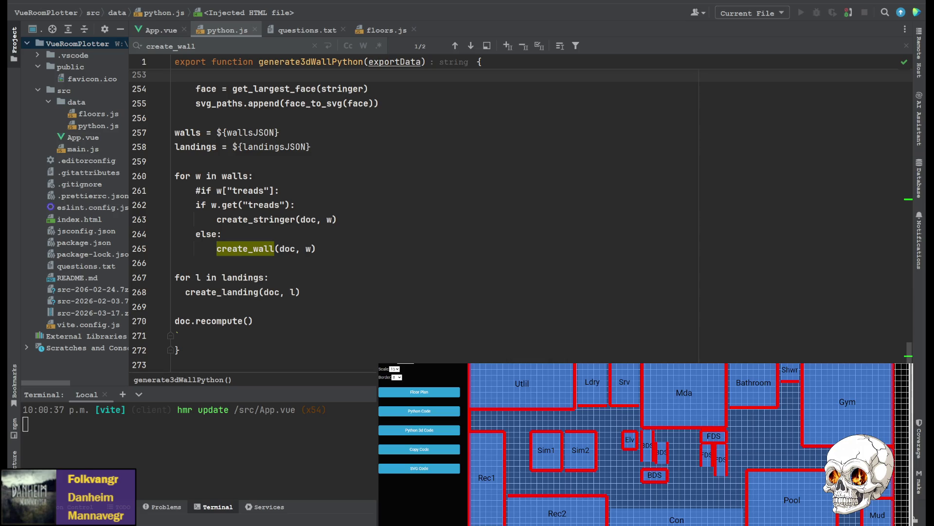
left_click(267, 306)
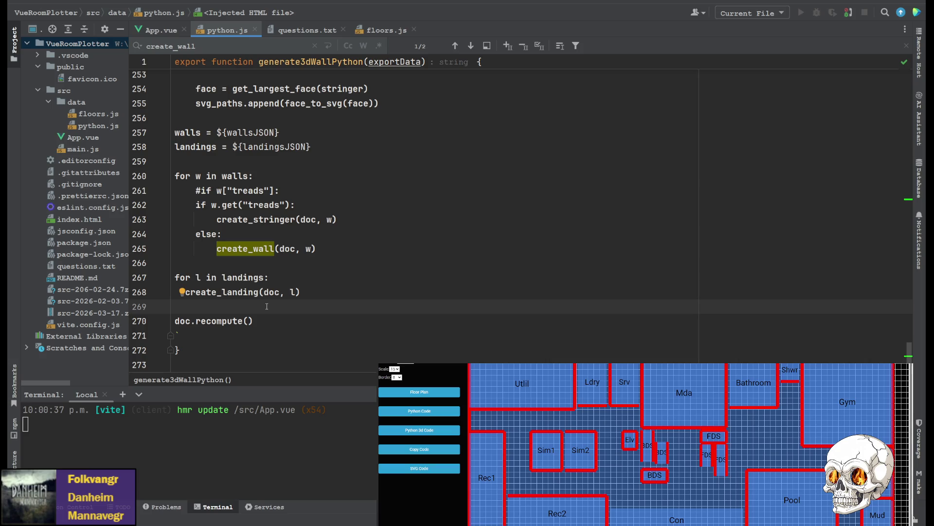
key("Return")
left_click(267, 306)
type("export_svg(\"output.svg\", svg_paths)")
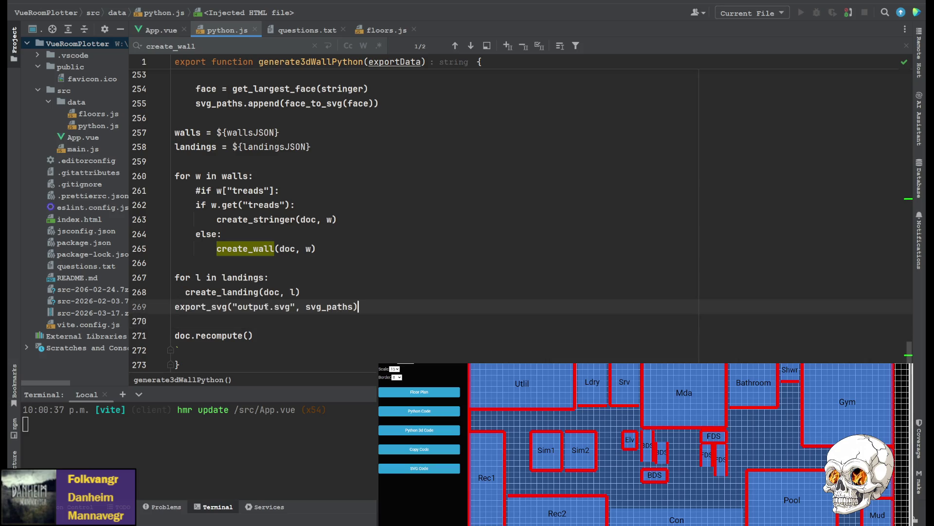
left_click(400, 287)
key("Return")
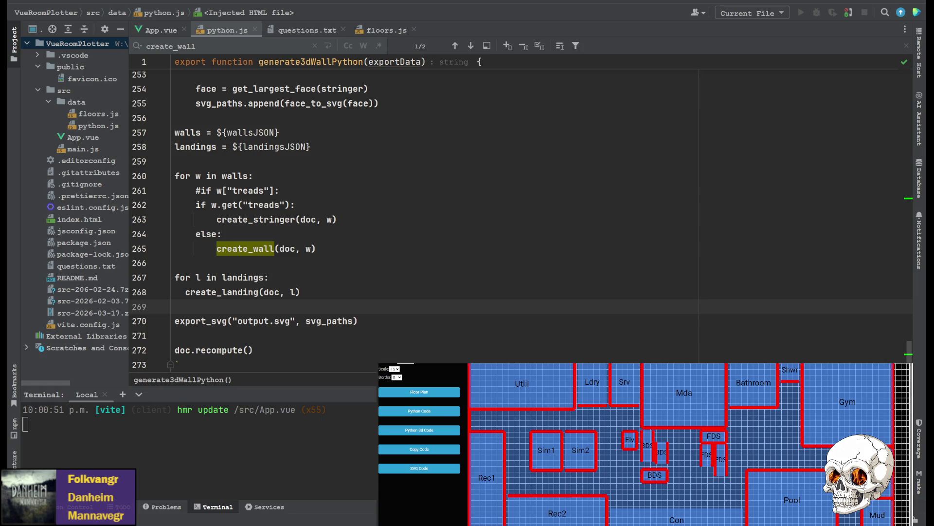
- Paste a normalize_paths(paths) function above walls = ${wallsJSON} that computes min_x and min_y
scroll(419, 218, "up", 4)
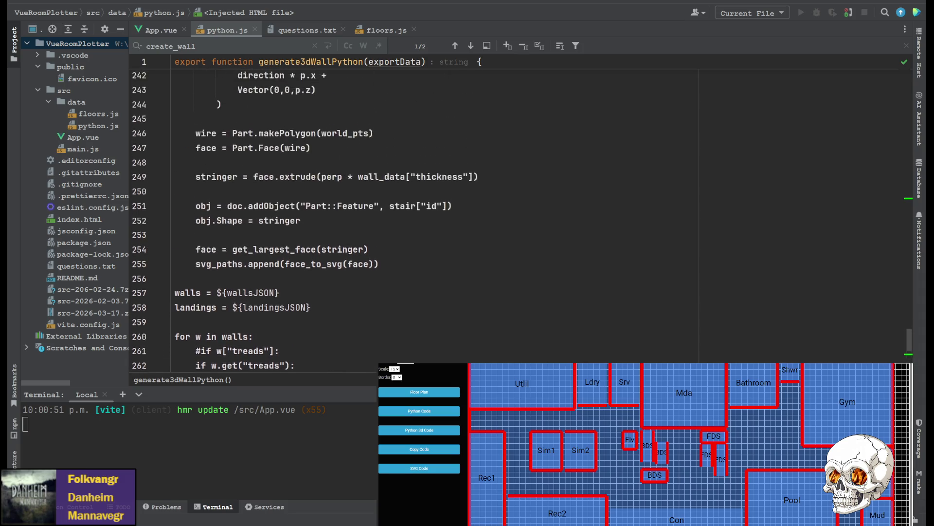
scroll(418, 219, "down", 2)
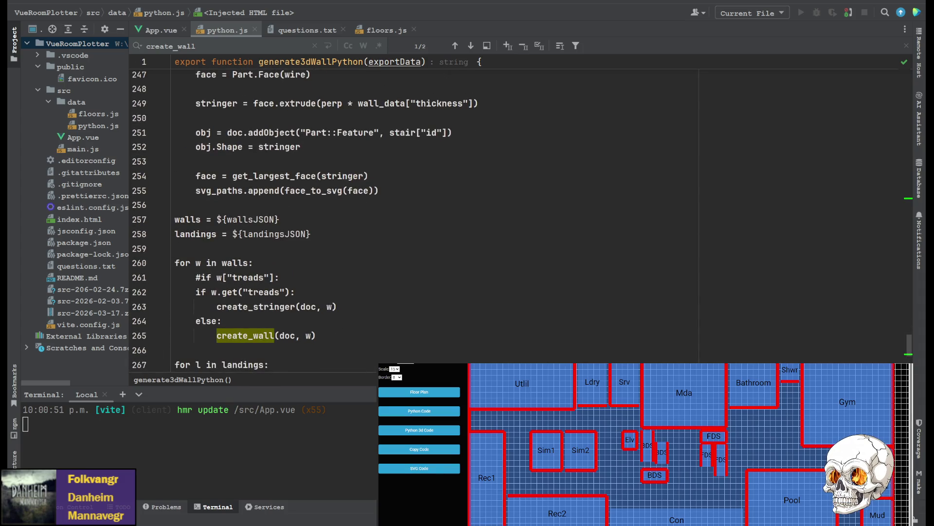
left_click(409, 247)
key("Return")
key("Return")
key("Up")
key("Up")
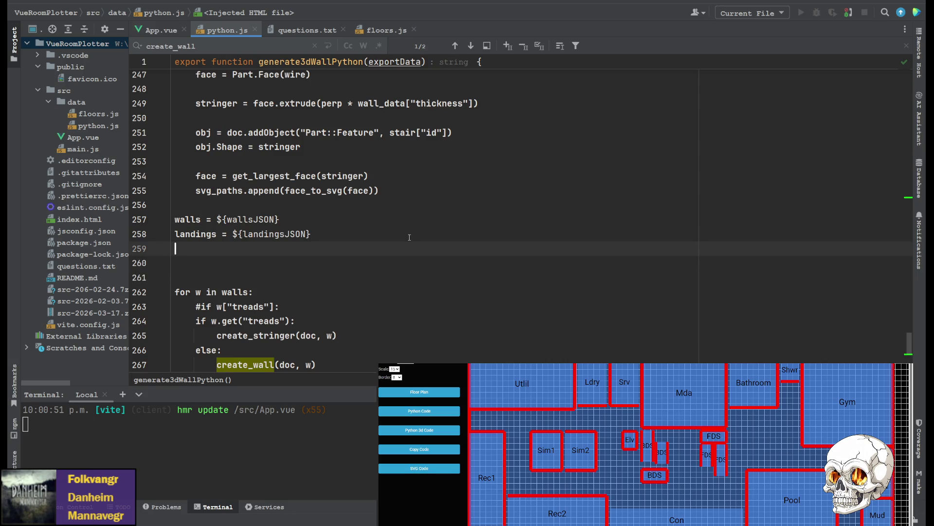
key("BackSpace")
key("Up")
key("Up")
key("Return")
key("Return")
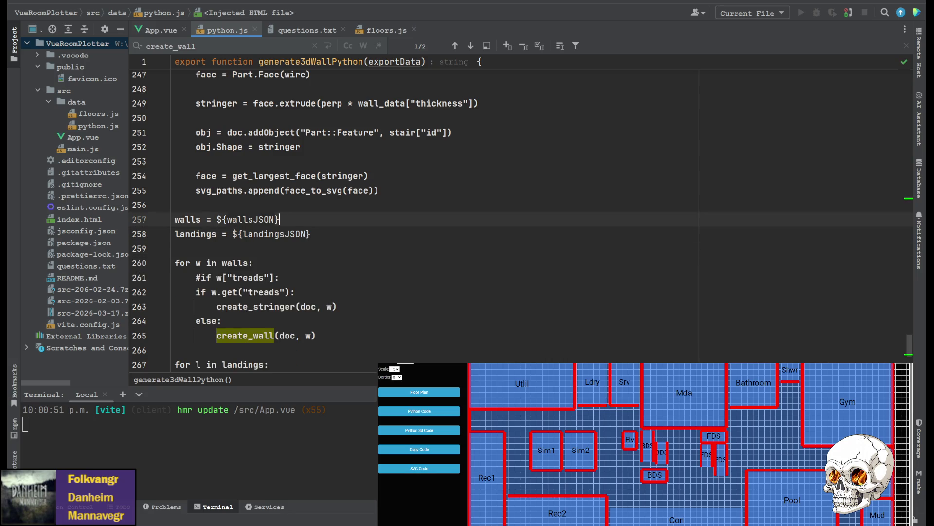
key("Up")
key("Up")
key("Down")
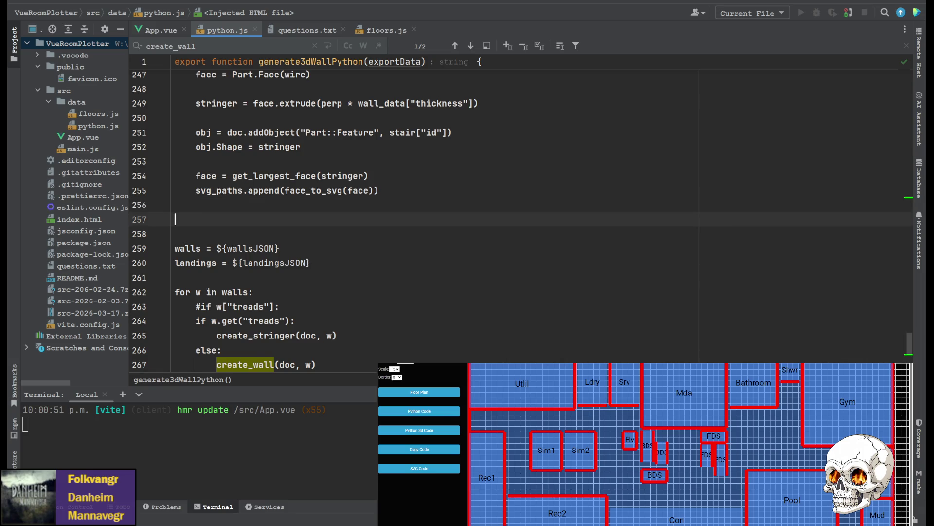
type("def normalize_paths(paths):     all_x = []     all_y = []      for outer, holes in paths:         for p in outer:             all_x.append(p[0])             all_y.append(p[1])      min_x = min(all_x)     min_y = min(all_y)      new_paths = []      for outer, holes in paths:         new_outer = [(x - min_x, y - min_y) for x,y in outer]          new_holes = []         for h in holes:             new_holes.append([(x - min_x, y - min_y) for x,y in h])          new_paths.append((new_outer, new_holes))      return new_paths")
scroll(382, 199, "up", 10)
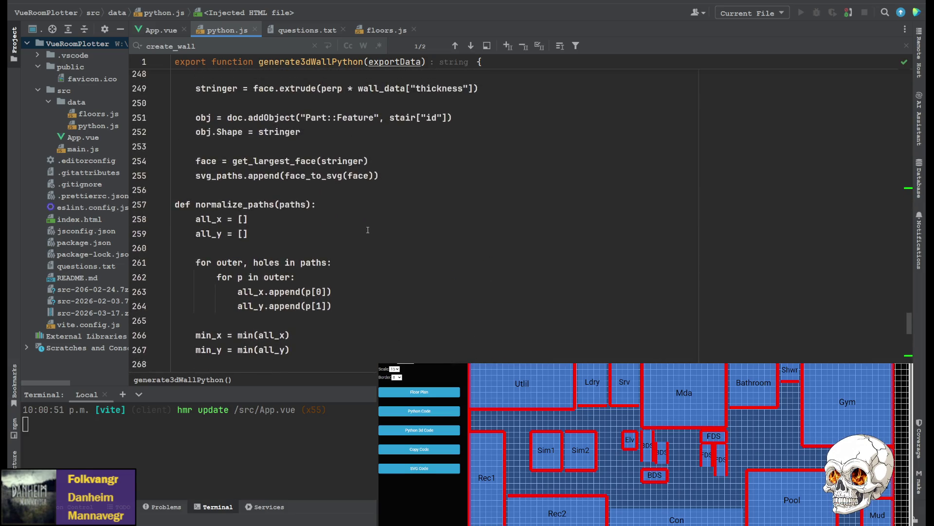
scroll(351, 214, "down", 18)
scroll(341, 216, "up", 1)
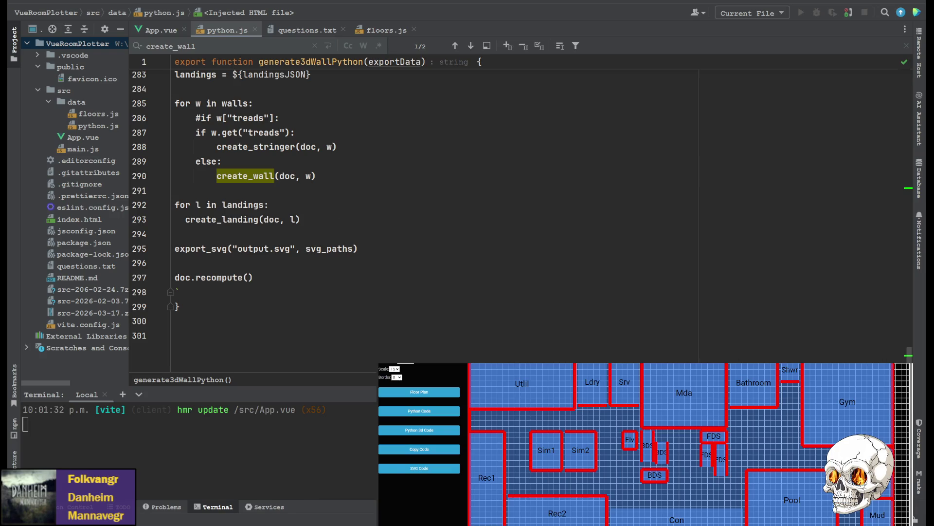
- Add svg_paths = normalize_paths(svg_paths) on a new line just above the export_svg call
left_click(238, 238)
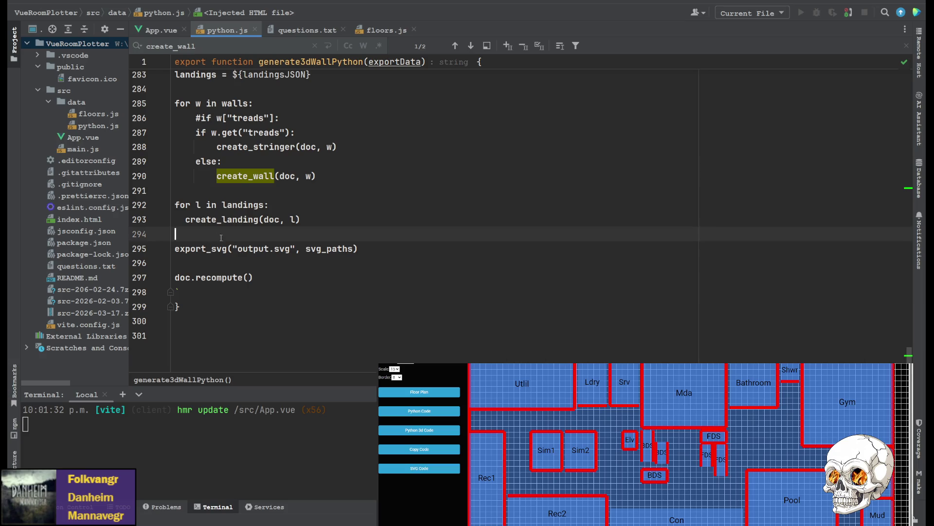
key("Return")
type("svg_paths = normalize_paths(svg_paths)")
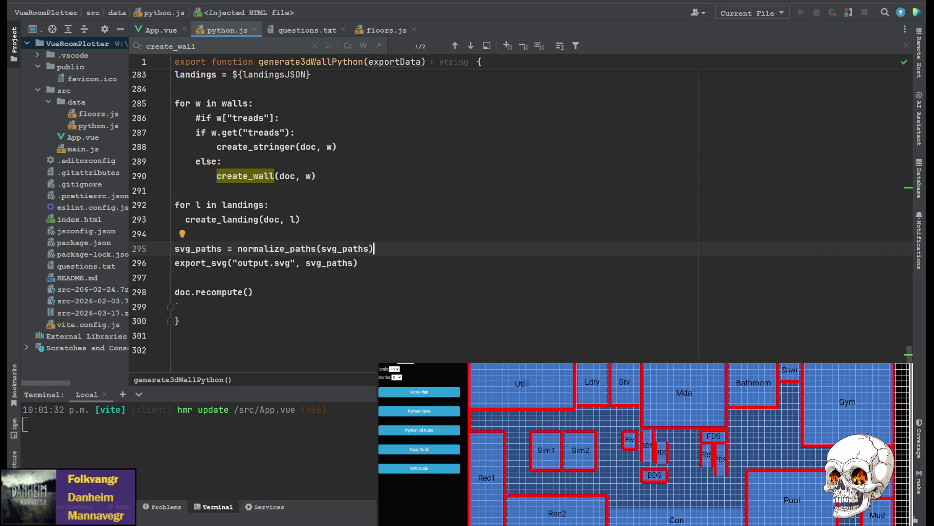
left_click(458, 182)
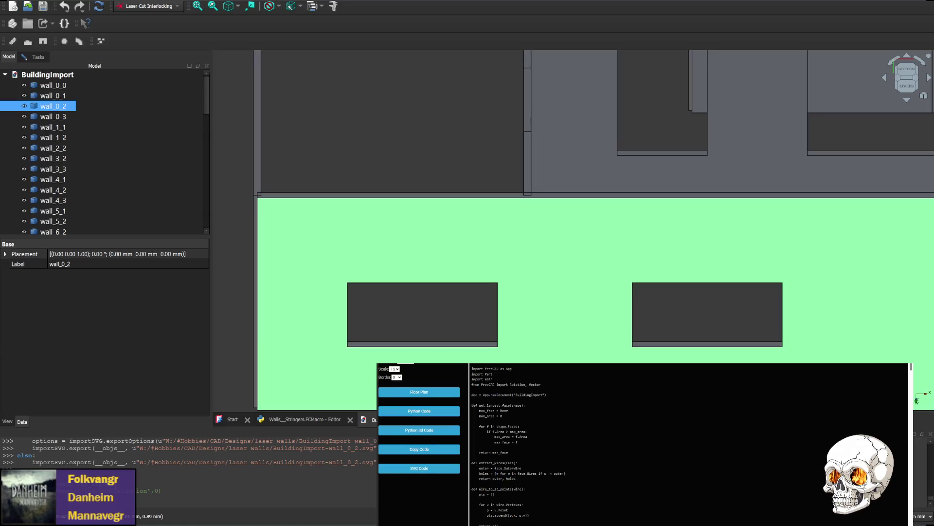
- Clear FreeCAD's Python console and paste the regenerated code into the Walls_Stregers.FCMacro editor
scroll(189, 462, "up", 1)
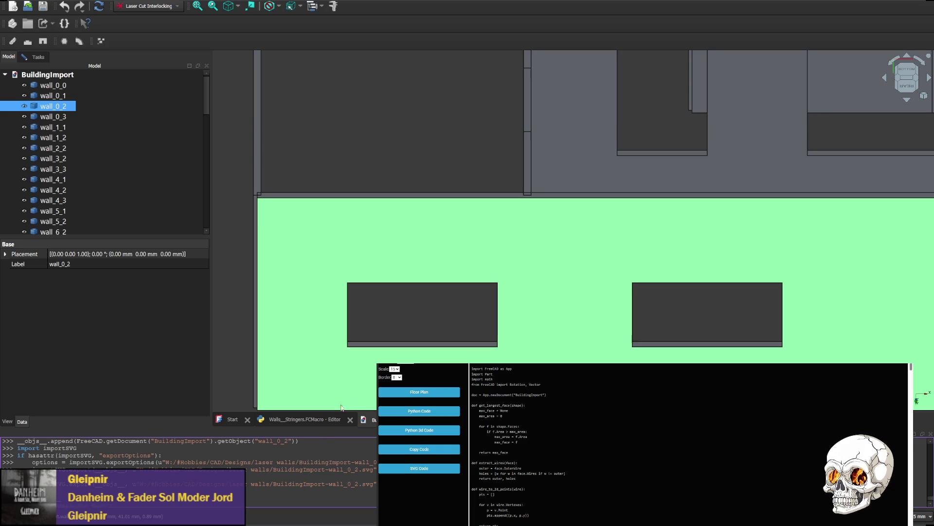
right_click(330, 437)
left_click(360, 486)
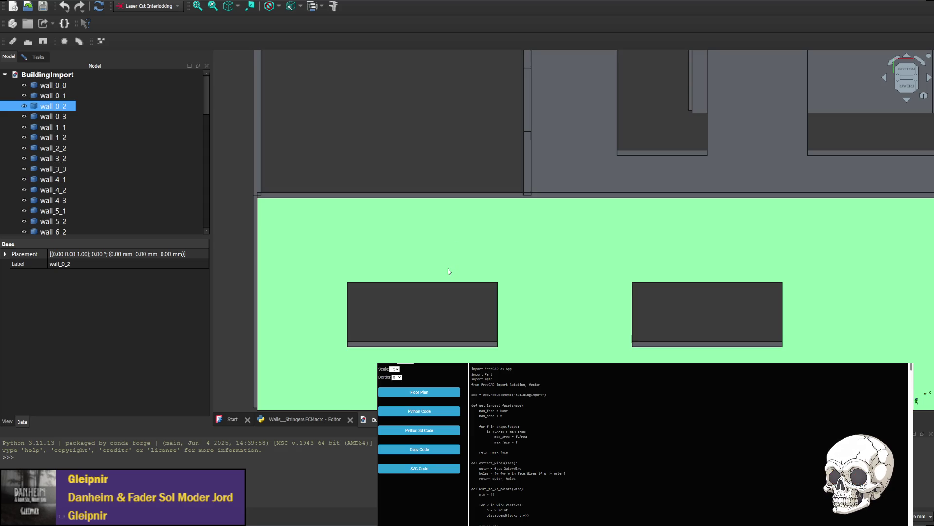
key("ctrl+shift+m")
key("ctrl+v")
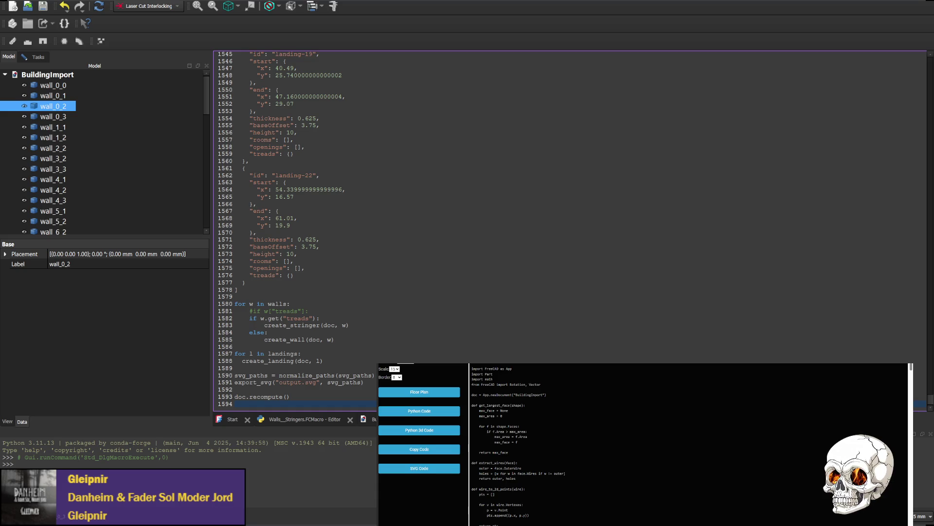
- Run the macro with Ctrl+F6, producing BuildingImport1 containing only wall_0_0
key("ctrl+F6")
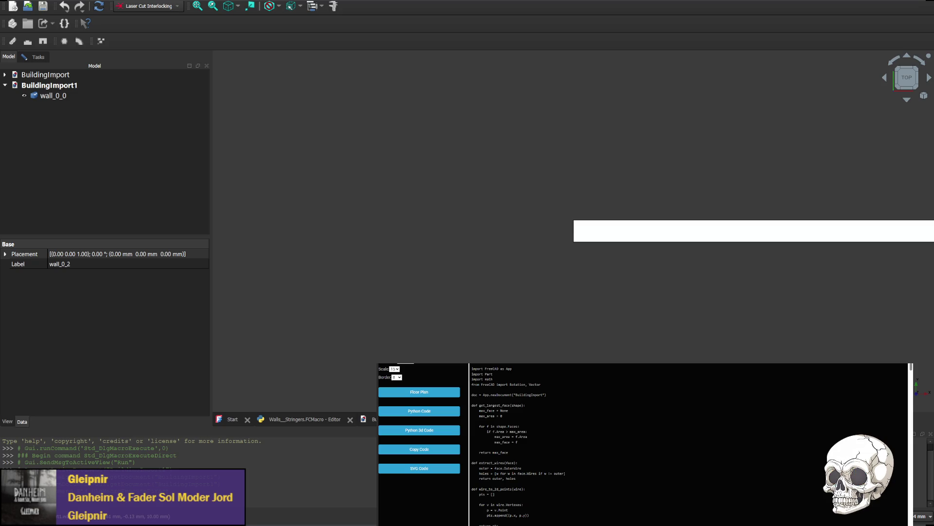
- Insert svg_paths = [] after face_to_svg and rerun the macro, yielding walls wall_0_0 through wall_5_1
left_click(302, 419)
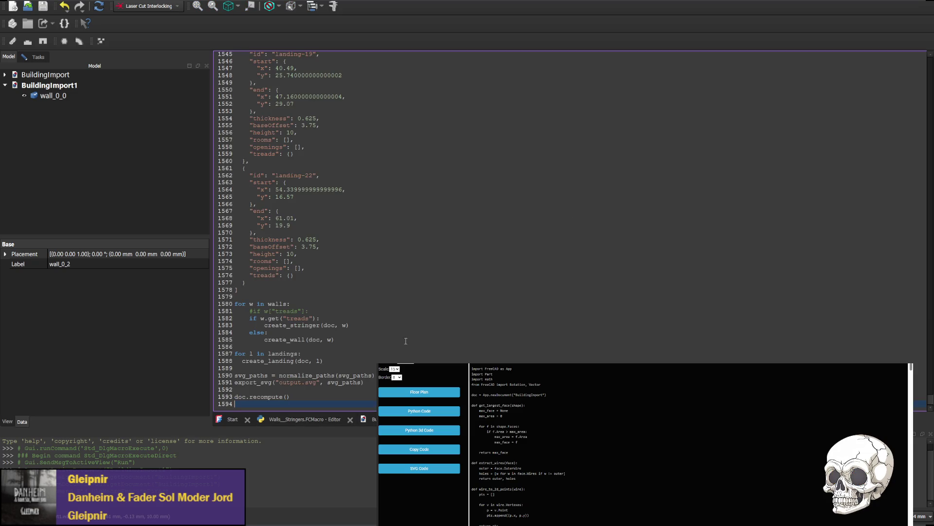
scroll(336, 248, "up", 10)
scroll(336, 248, "up", 10)
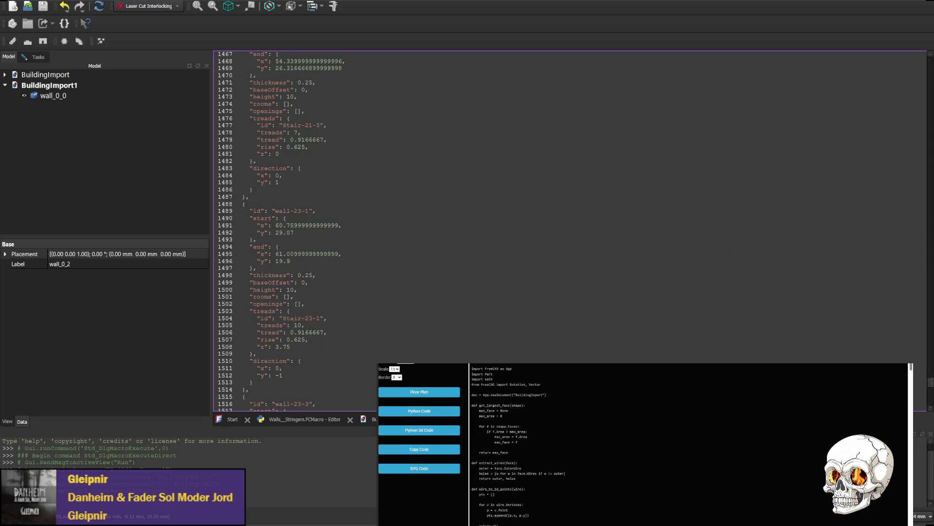
scroll(337, 247, "up", 20)
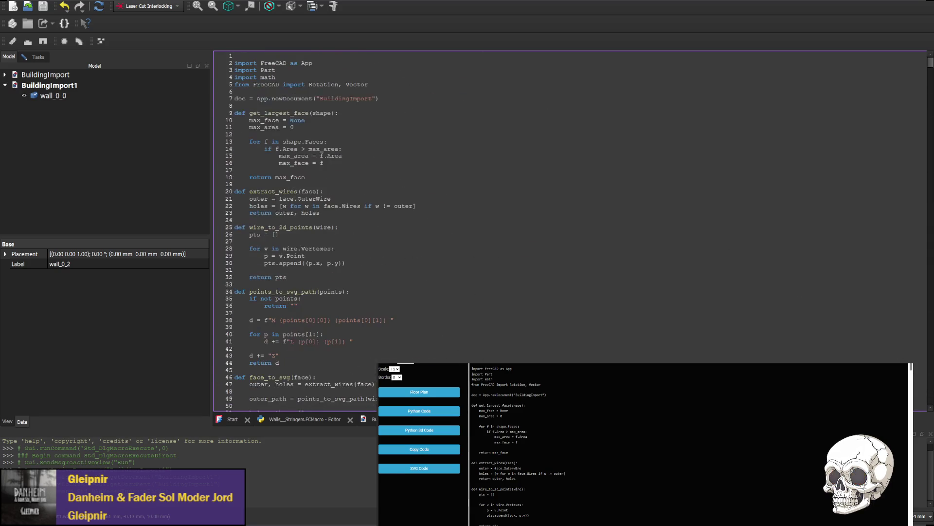
scroll(238, 145, "down", 13)
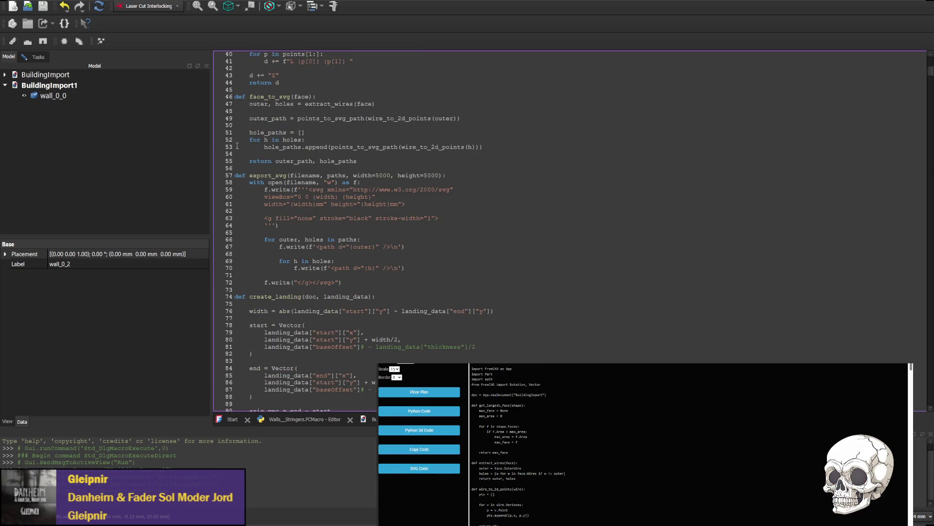
scroll(254, 307, "down", 4)
scroll(277, 226, "up", 9)
scroll(278, 288, "up", 3)
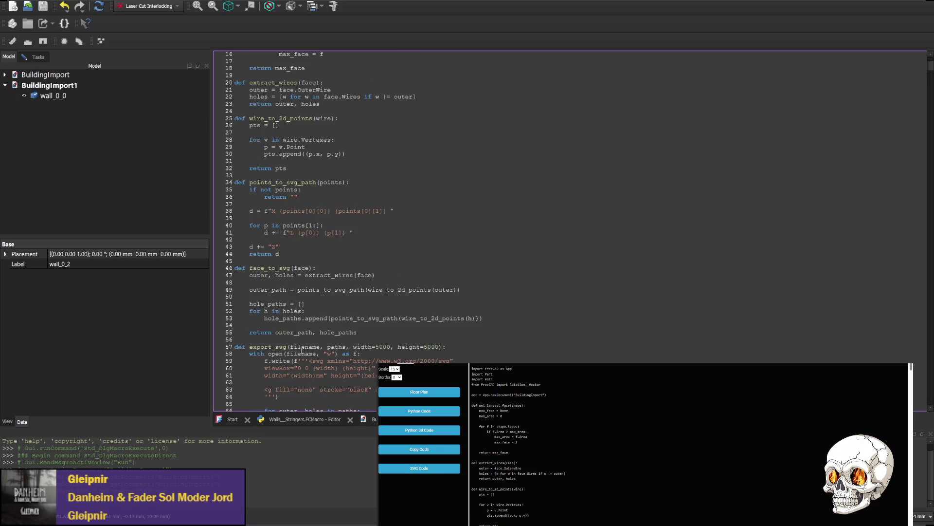
scroll(271, 140, "down", 14)
scroll(271, 160, "up", 8)
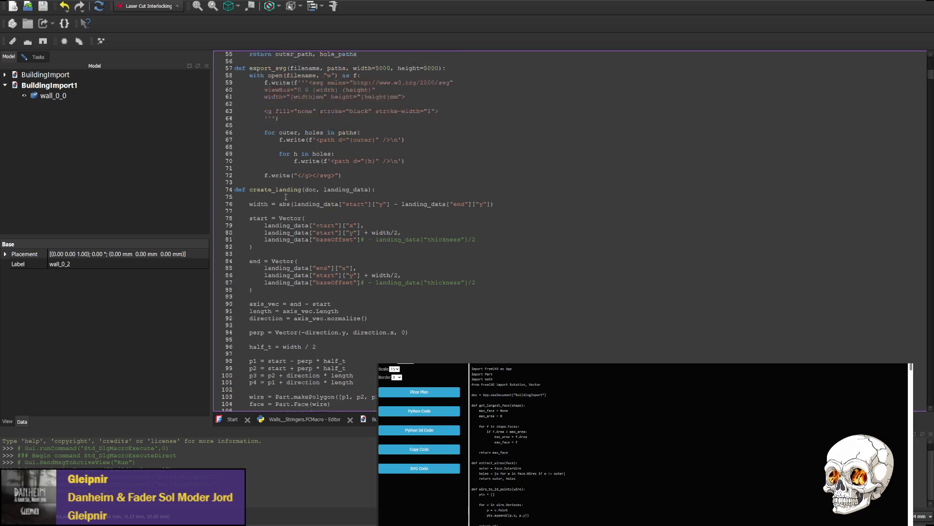
left_click(266, 210)
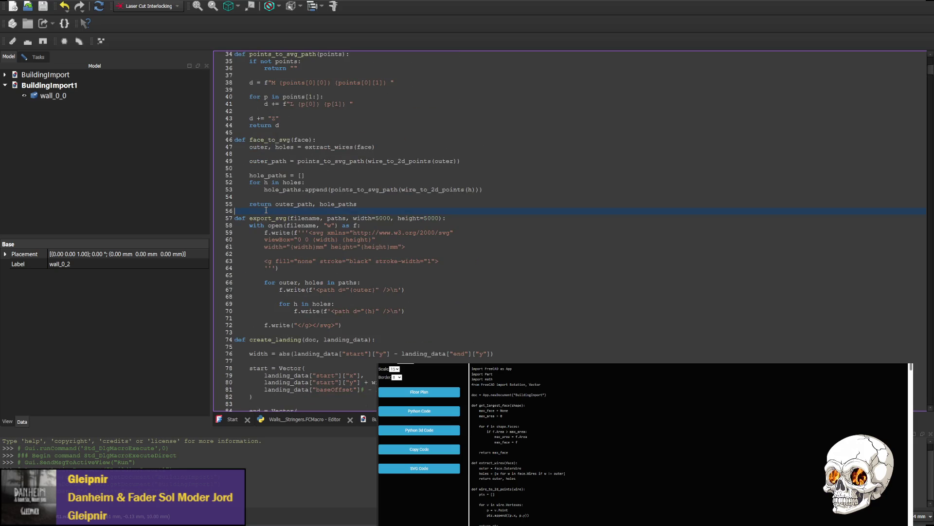
key("Return")
key("Return")
key("Up")
type("svg_paths = []")
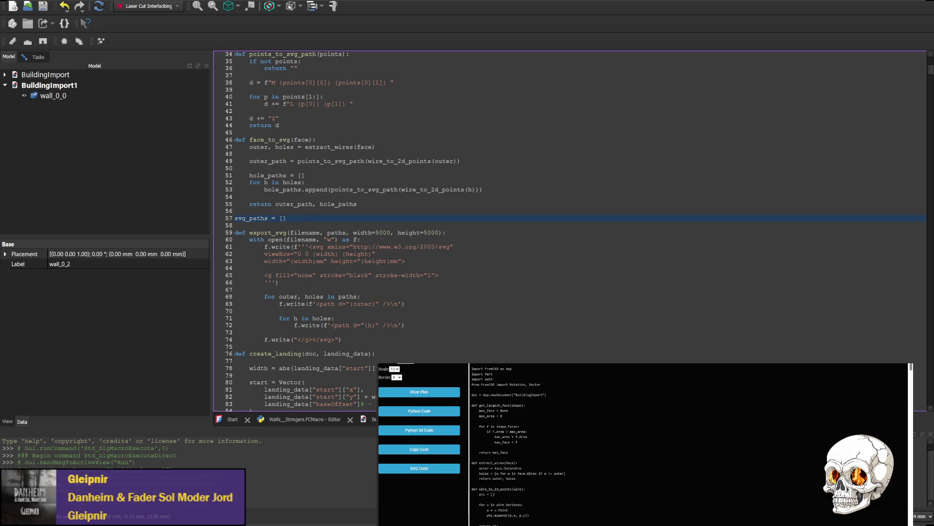
key("ctrl+F6")
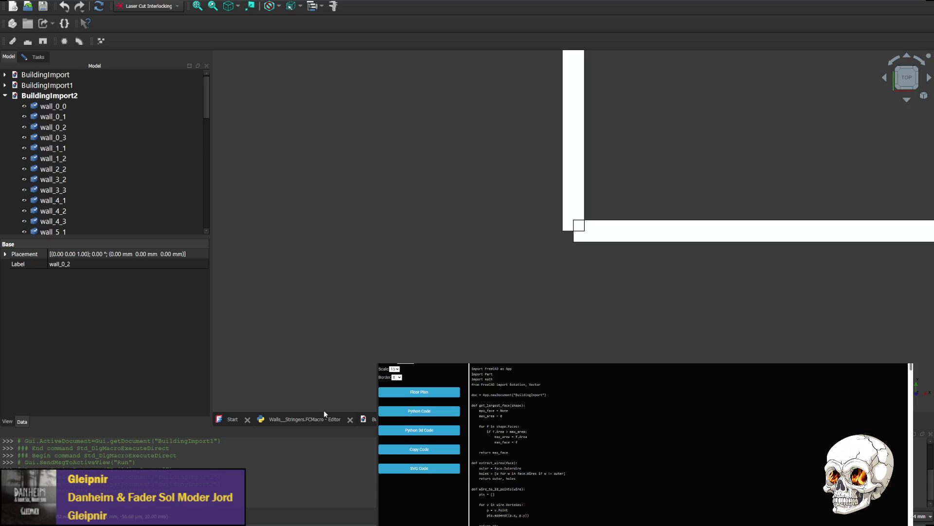
- Switch back to the Walls_Stregers.FCMacro editor with Ctrl+Tab
key("ctrl+Tab")
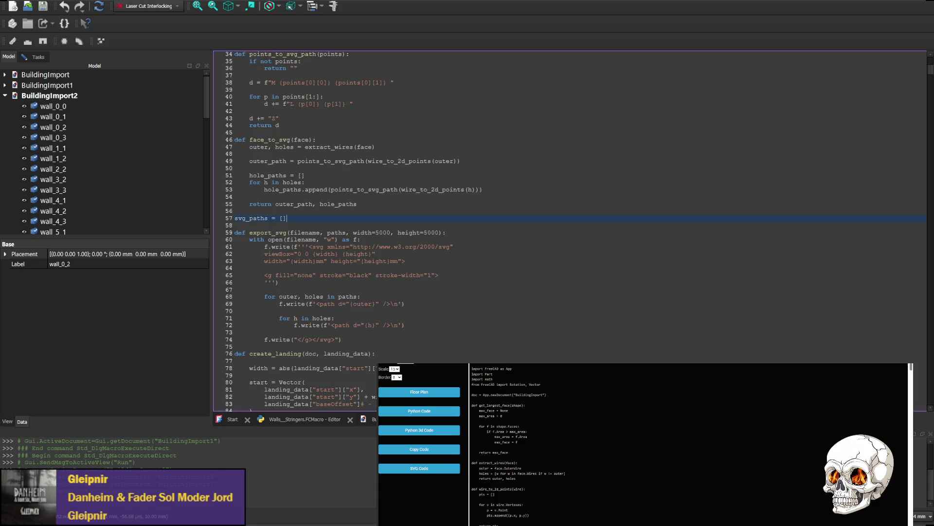
scroll(368, 247, "down", 10)
scroll(368, 247, "down", 17)
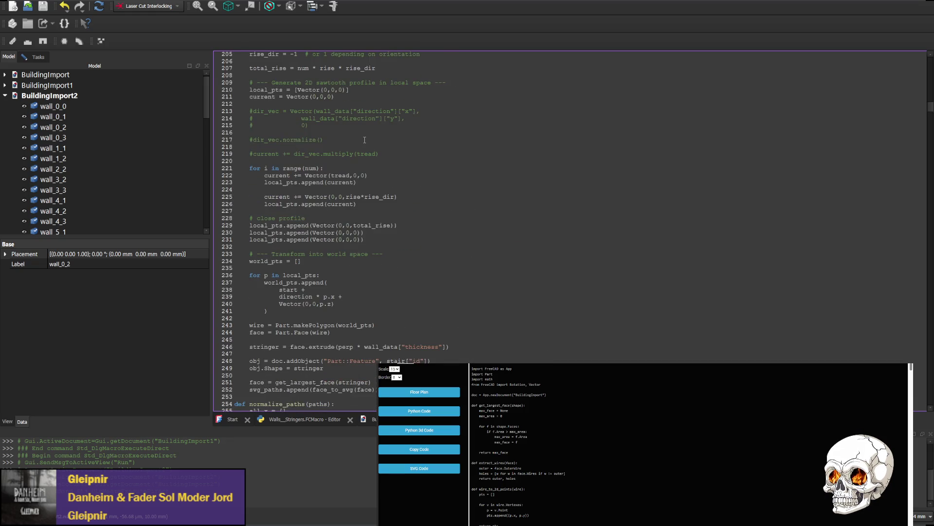
scroll(271, 144, "down", 7)
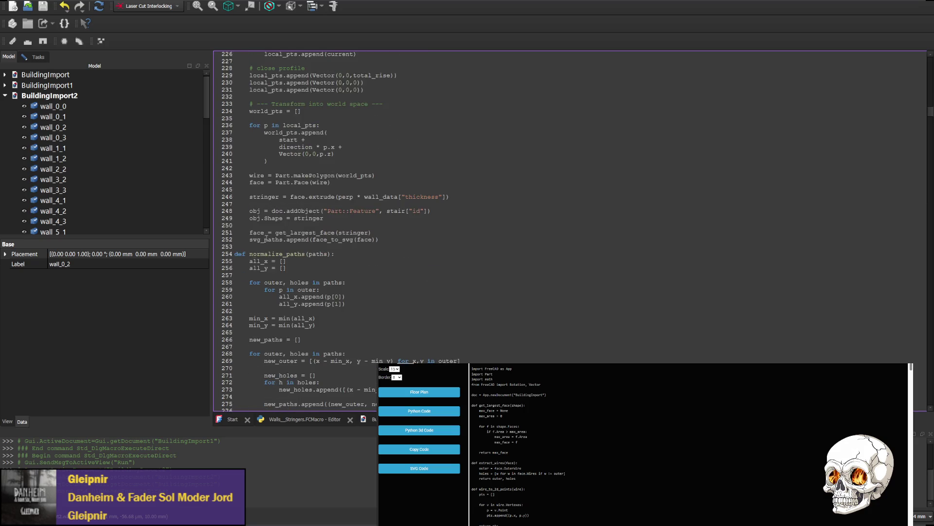
left_click(325, 304)
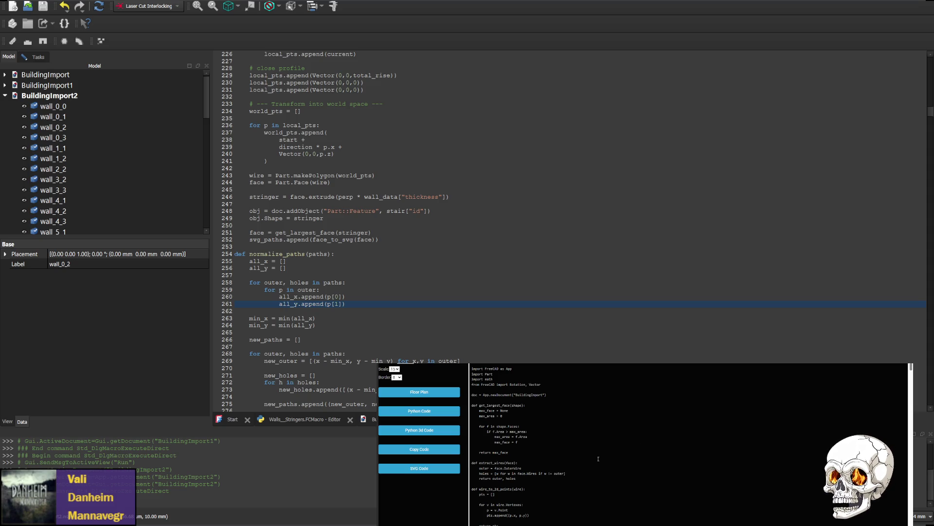
- Paste a face_to_paths function returning outer_pts and hole_pts right after face_to_svg
left_click(598, 134)
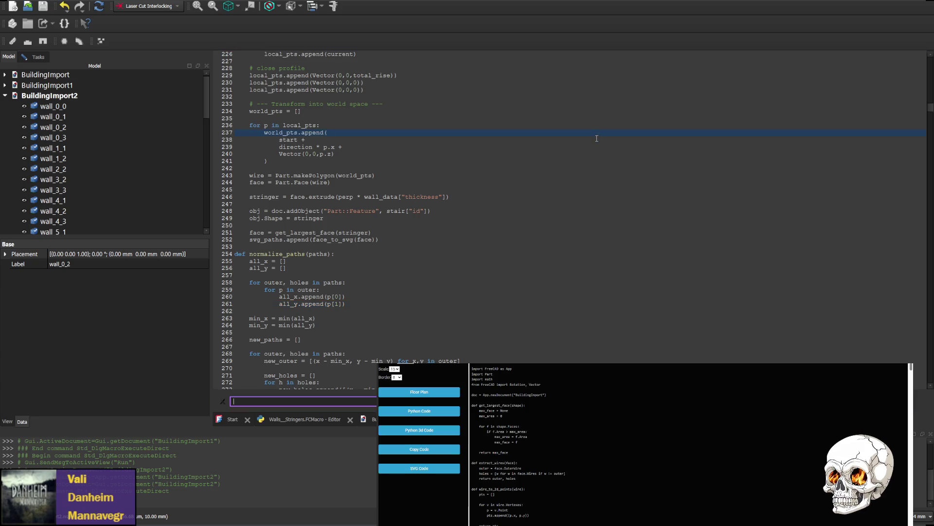
key("ctrl+f")
type("face_to_paths")
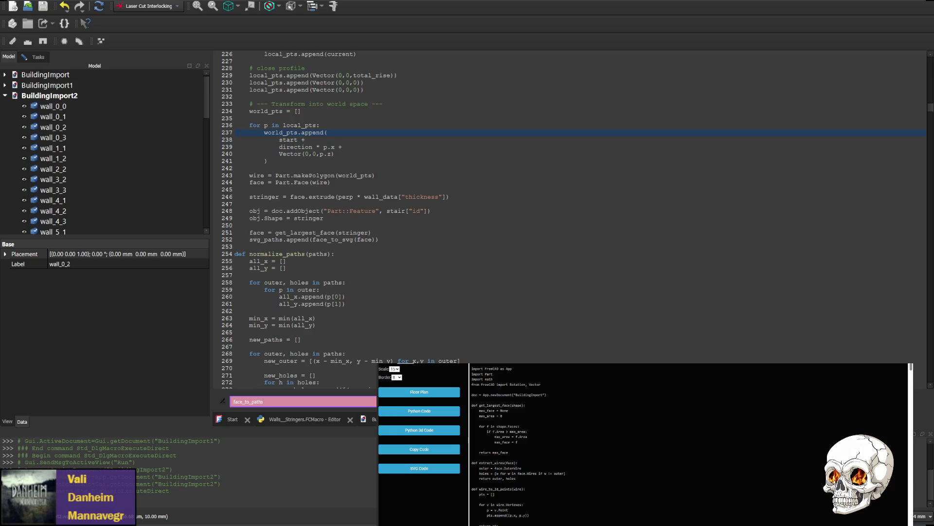
left_click(502, 223)
type("svg")
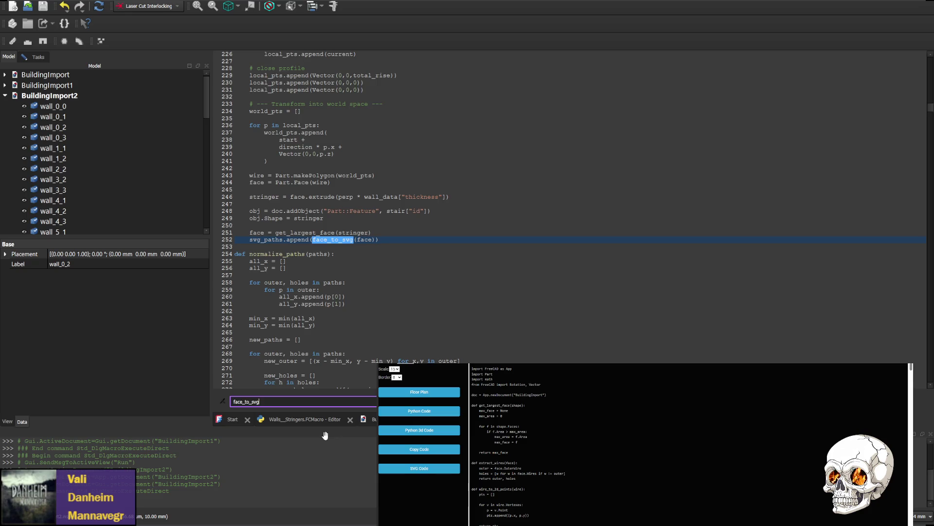
key("Return")
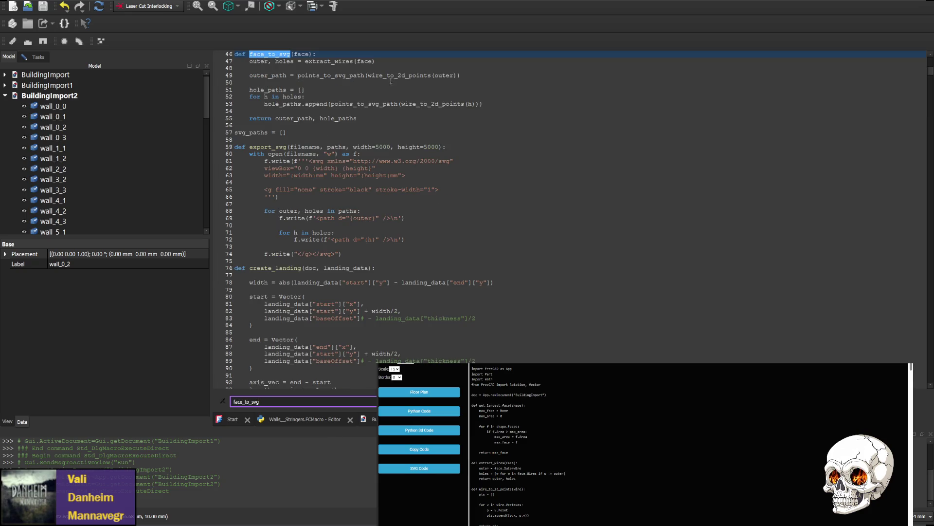
scroll(341, 219, "up", 5)
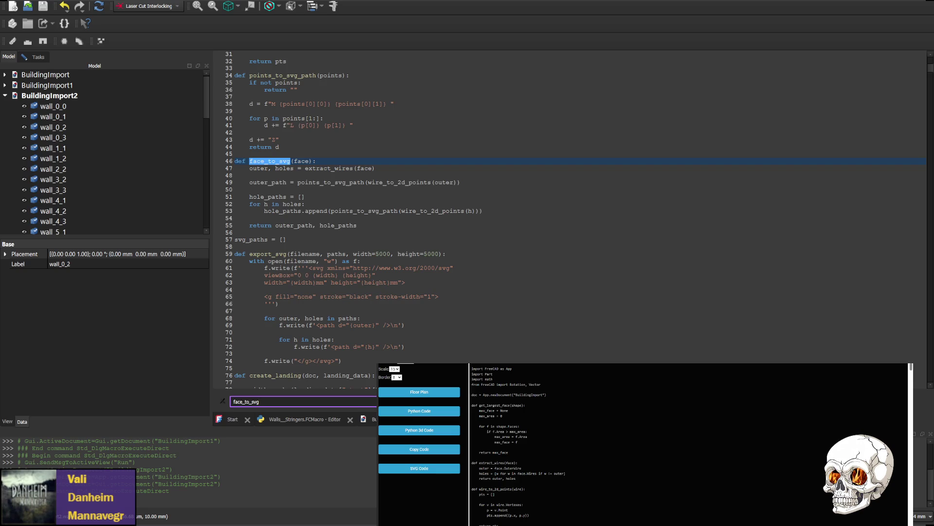
left_click(588, 460)
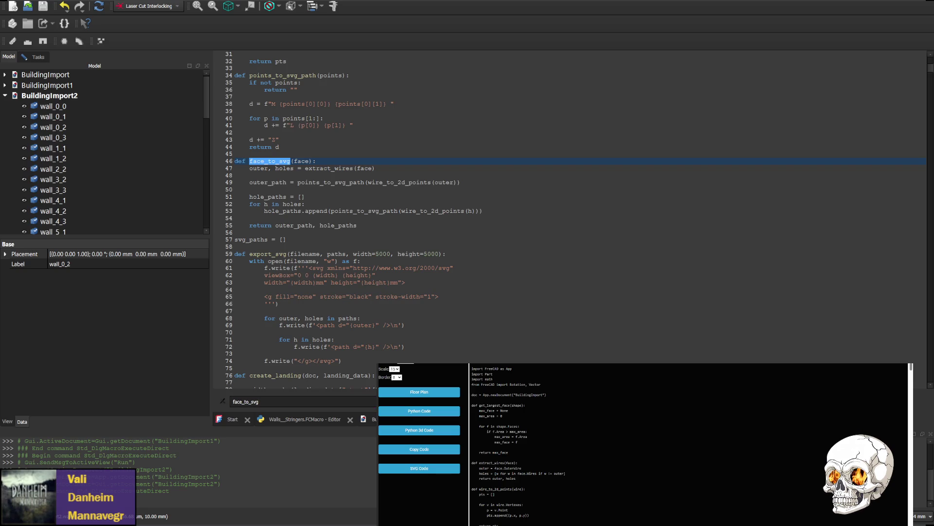
left_click(375, 227)
key("Return")
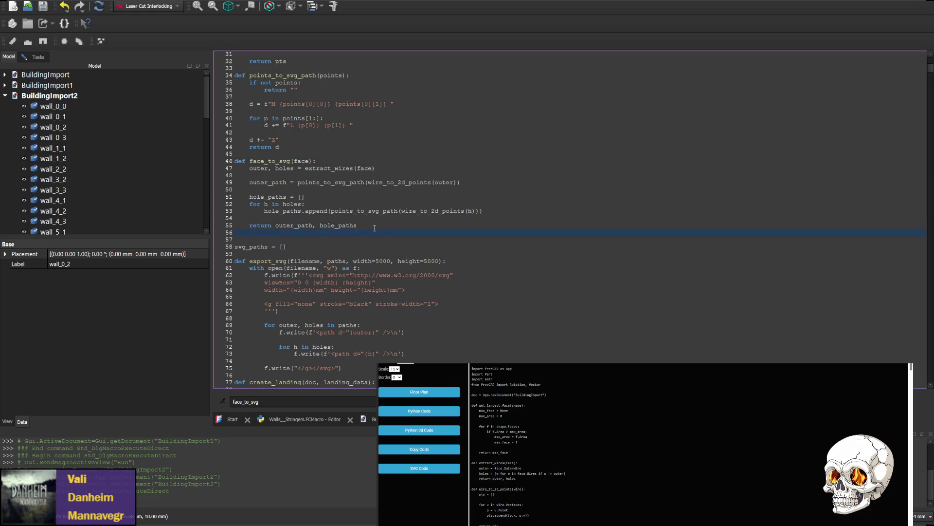
type("def face_to_paths(face):     outer, holes = extract_wires(face)      outer_pts = wire_to_2d_points(outer)      hole_pts = []     for h in holes:         hole_pts.append(wire_to_2d_points(h))      return outer_pts, hole_pts")
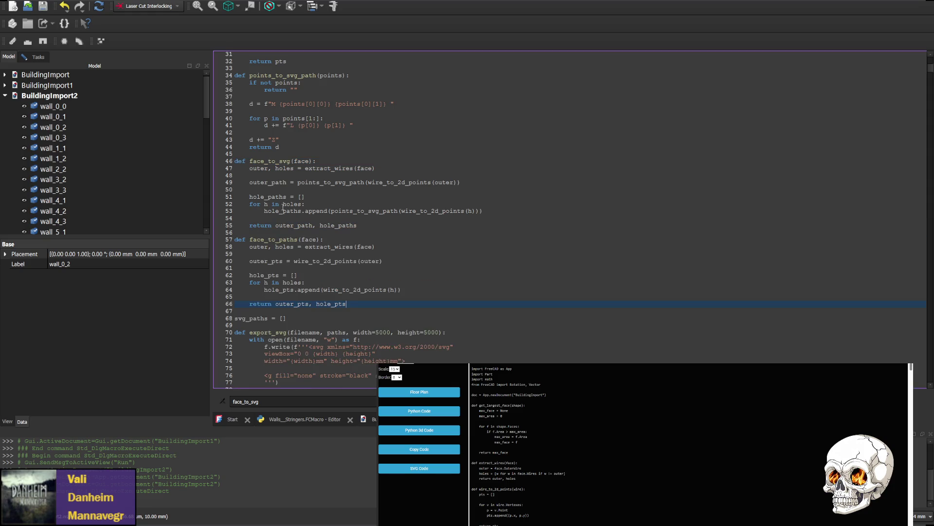
- Replace the landing, wall and stringer face_to_svg calls with face_to_paths
double_click(270, 161)
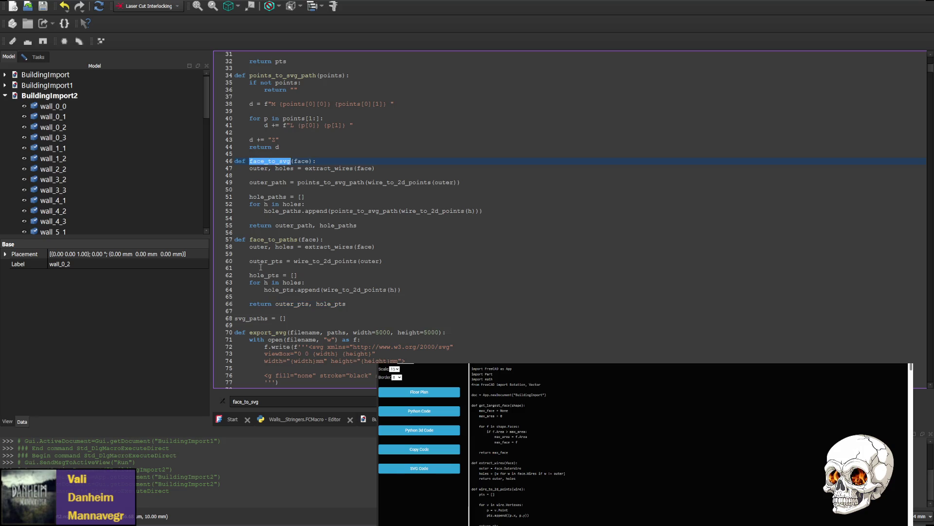
double_click(273, 239)
key("ctrl+c")
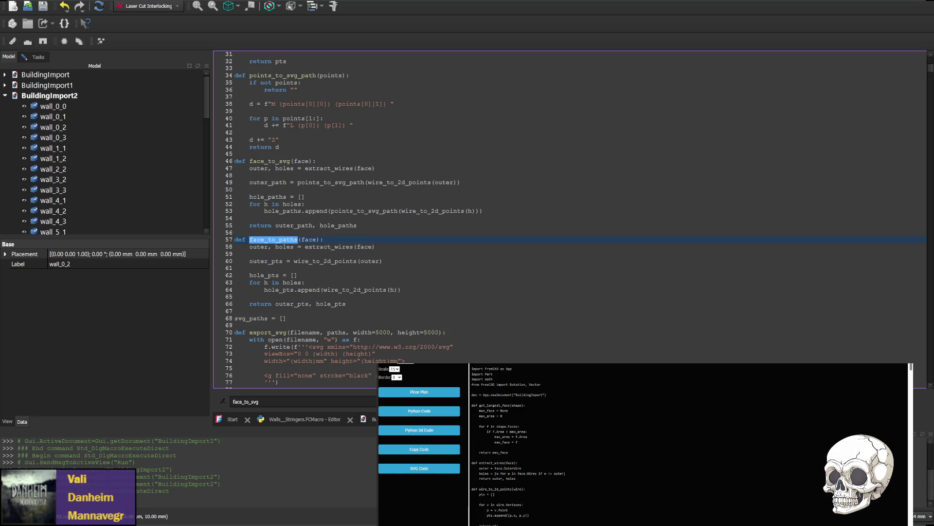
key("F3")
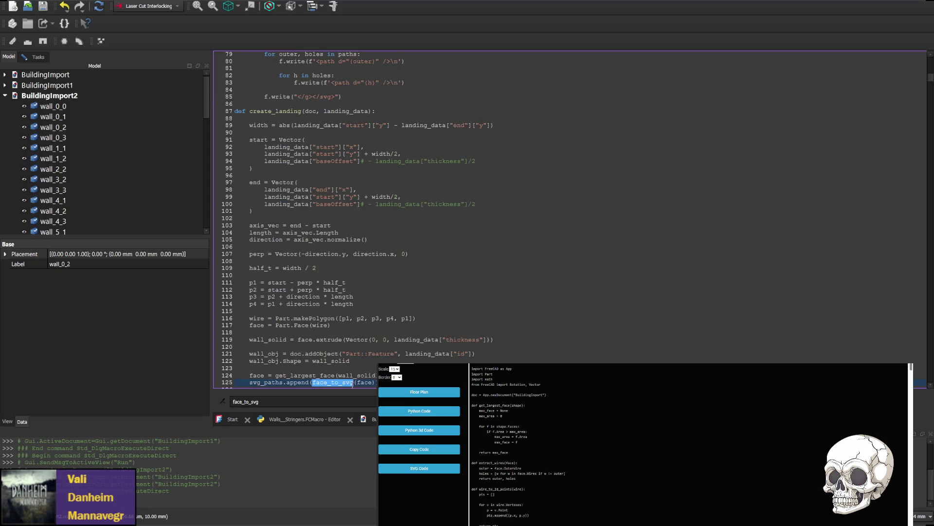
key("ctrl+v")
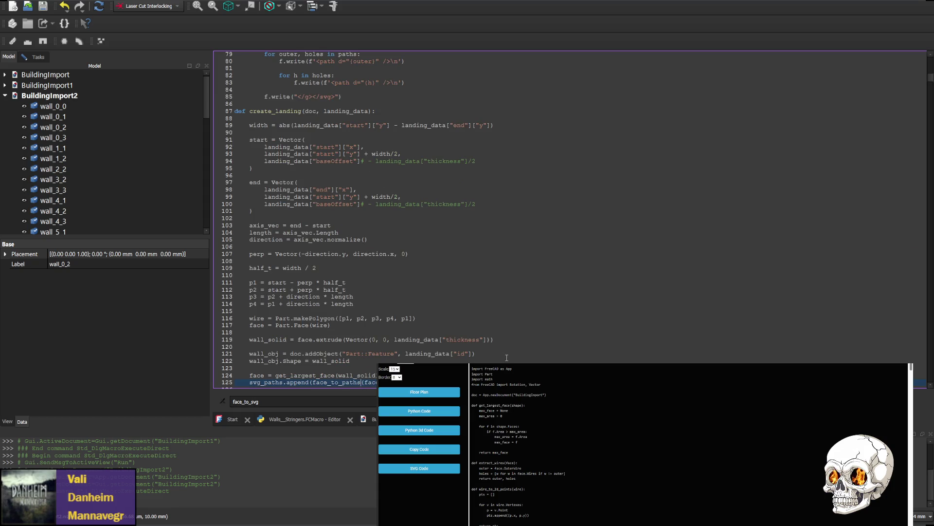
key("F3")
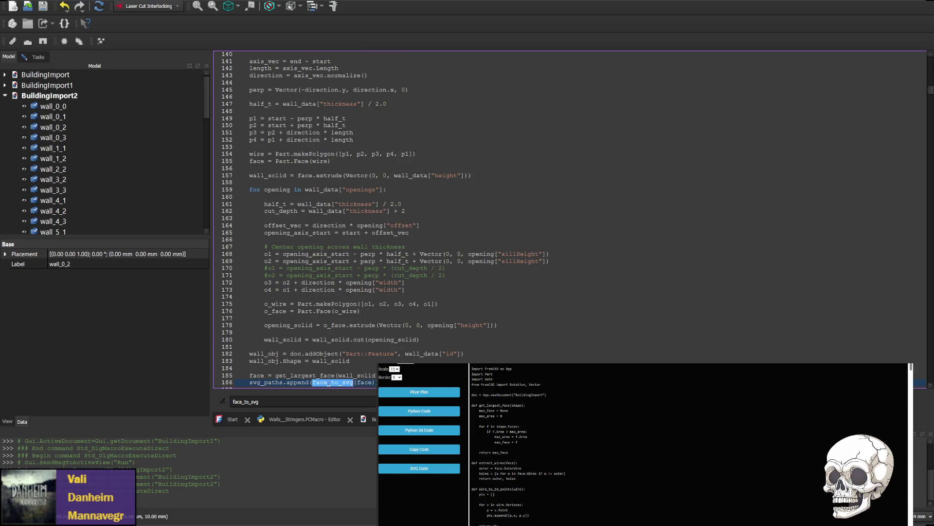
key("ctrl+v")
key("F3")
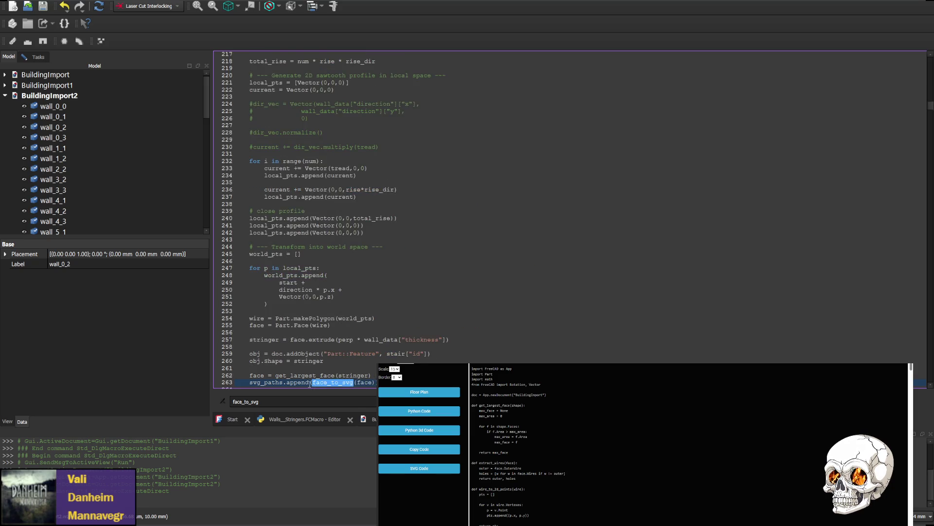
key("ctrl+v")
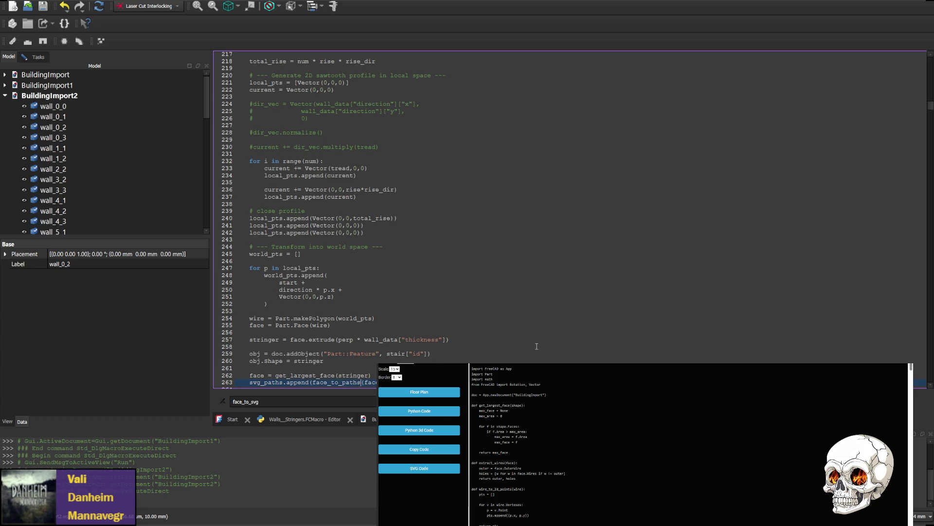
key("F3")
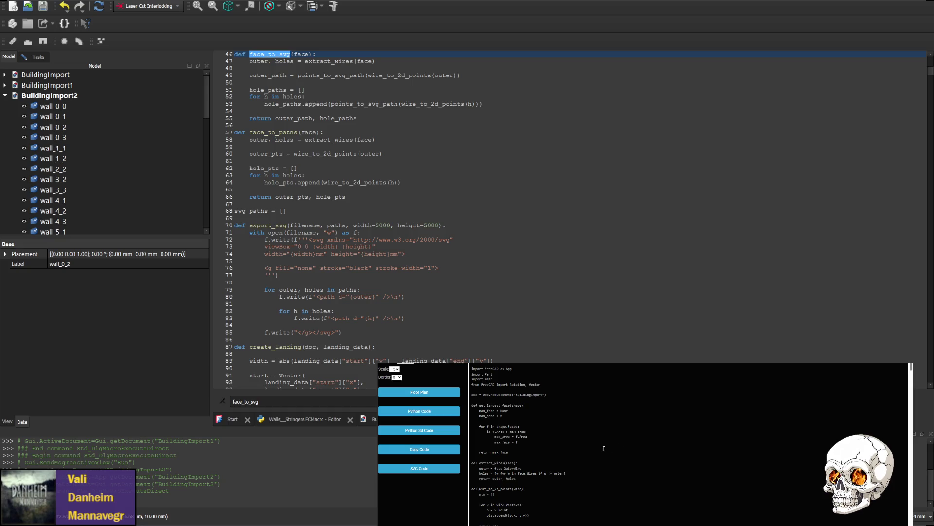
- Find export_svg in the macro and bring its definition (width=5000, height=5000) into view
key("ctrl+f")
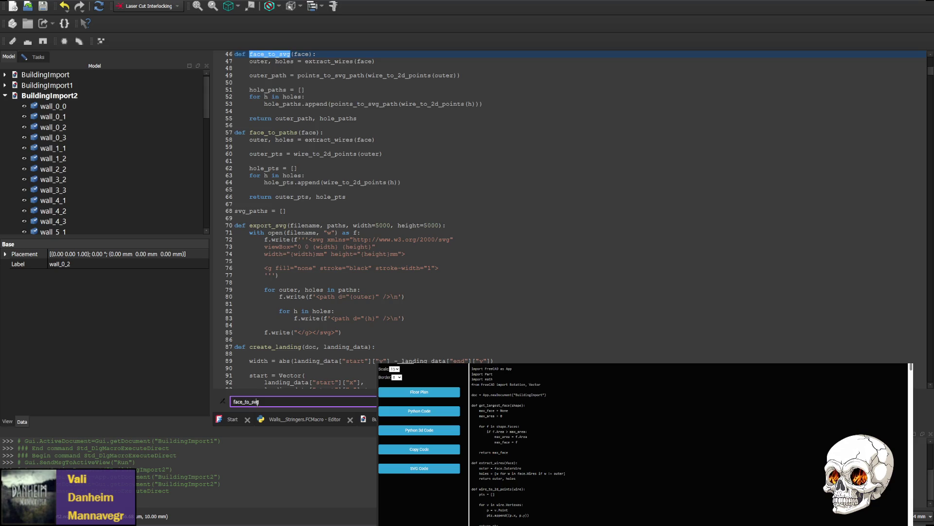
type("export_svg")
key("Return")
scroll(357, 221, "down", 2)
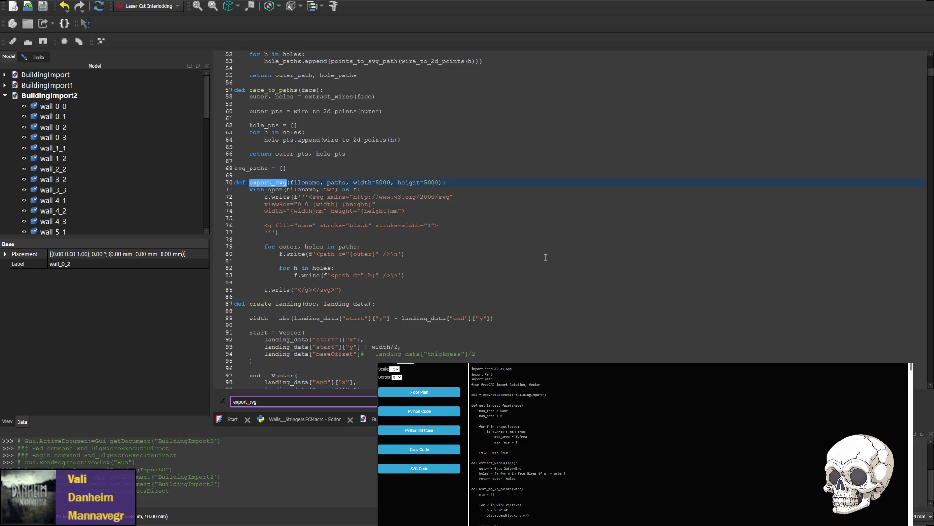
scroll(402, 260, "up", 2, "ctrl")
scroll(403, 259, "down", 3)
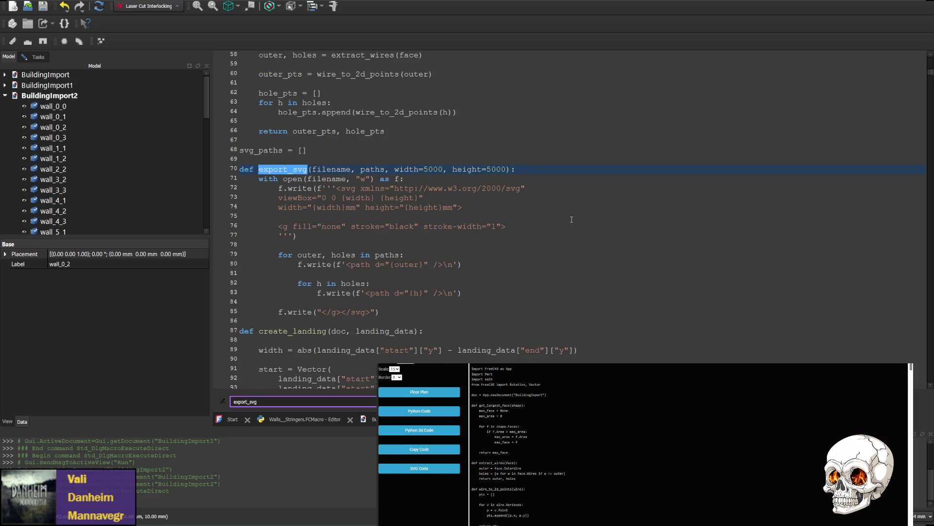
scroll(476, 214, "up", 1, "ctrl")
scroll(476, 214, "up", 1, "ctrl")
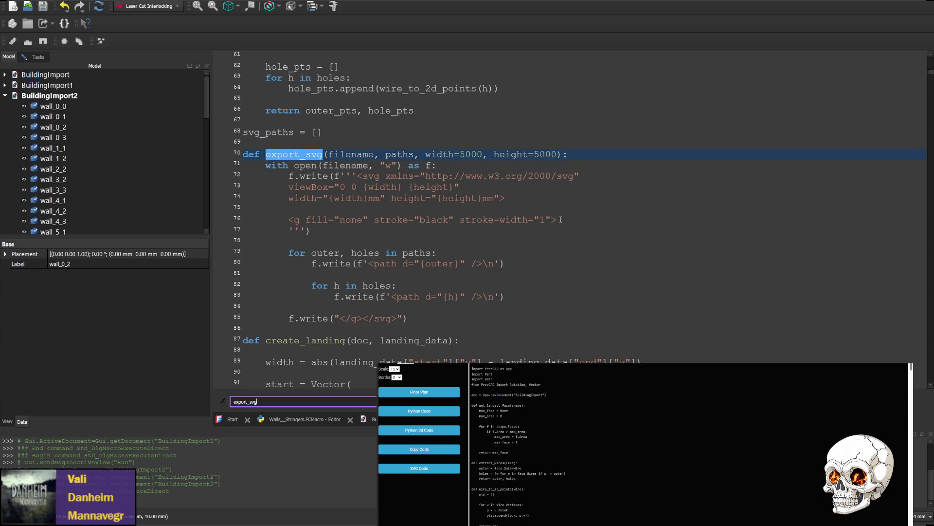
scroll(576, 216, "down", 1)
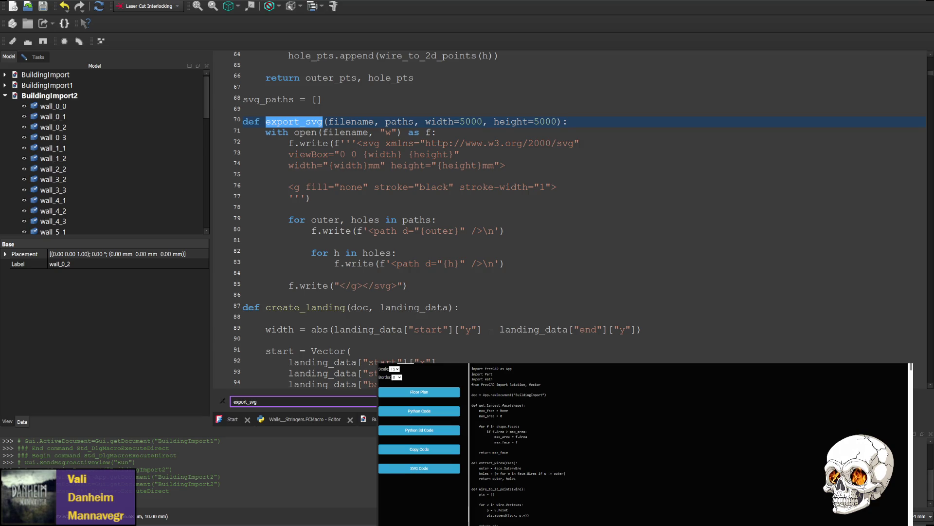
left_click(596, 480)
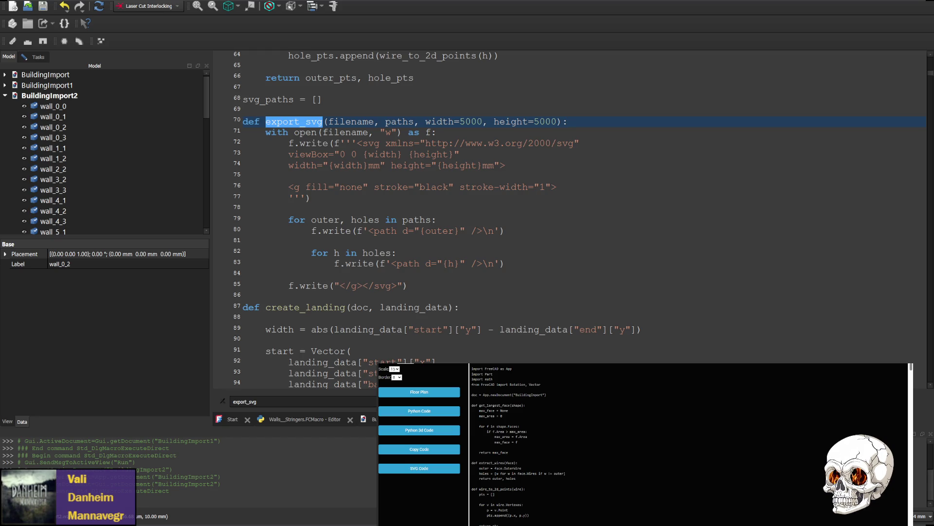
- Replace the export_svg function with the revised version that converts paths through points_to_svg_path
left_click_drag(229, 294, 223, 122)
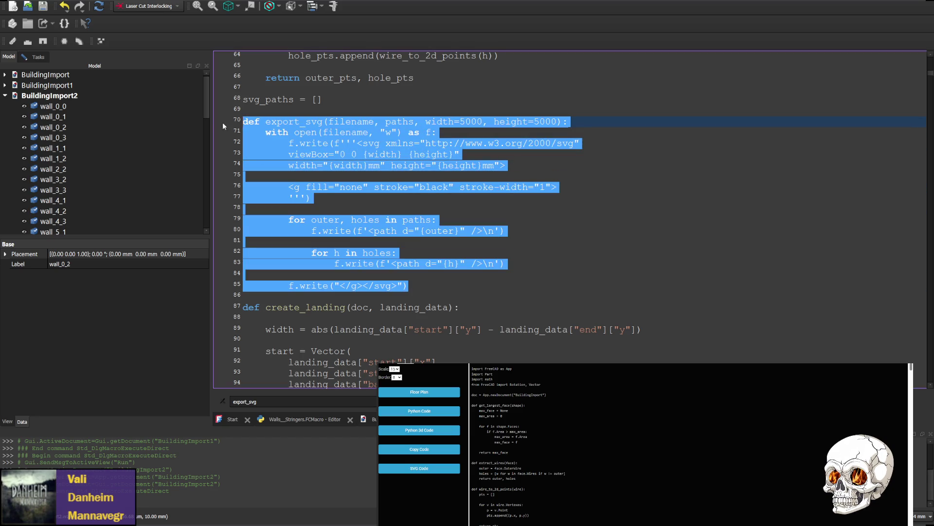
type("def export_svg(filename, paths, width=5000, height=5000):     with open(filename, \"w\") as f:         f.write(f'''<svg xmlns=\"http://www.w3.org/2000/svg\"         viewBox=\"0 0 {width} {height}\"         width=\"{width}mm\" height=\"{height}mm\">          <g fill=\"none\" stroke=\"black\" stroke-width=\"1\">         ''')          for outer, holes in paths:             outer_path = points_to_svg_path(outer)             f.write(f'<path d=\"{outer_path}\" />\\n')              for h in holes:                 hole_path = points_to_svg_path(h)                 f.write(f'<path d=\"{hole_path}\" />\\n')          f.write(\"</g></svg>\")")
key("ctrl+z")
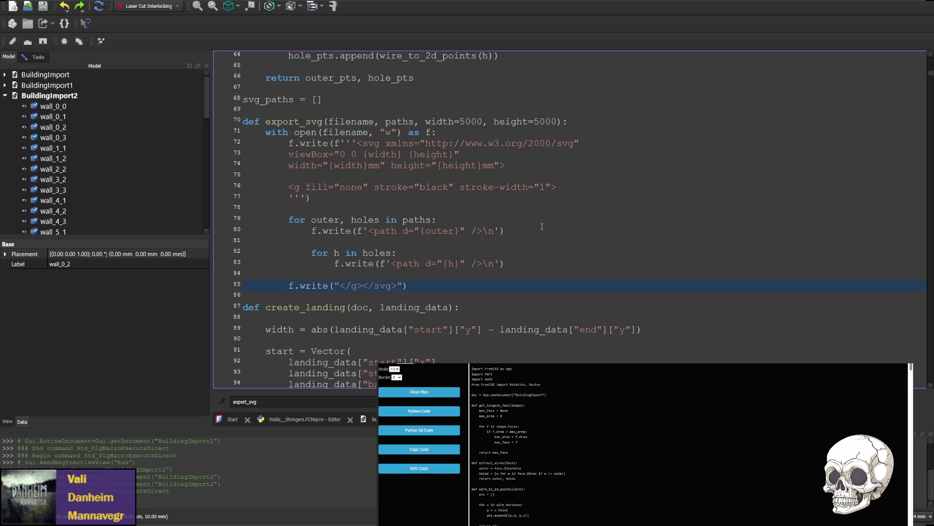
mouse_move(425, 286)
left_mouse_down()
mouse_move(239, 178)
mouse_move(235, 126)
left_mouse_up()
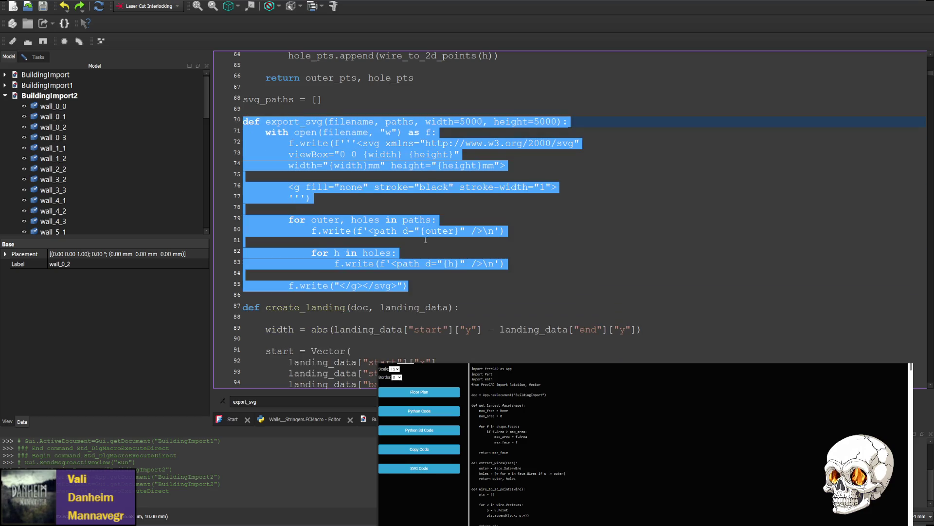
type("def export_svg(filename, paths, width=5000, height=5000):     with open(filename, \"w\") as f:         f.write(f'''<svg xmlns=\"http://www.w3.org/2000/svg\"         viewBox=\"0 0 {width} {height}\"         width=\"{width}mm\" height=\"{height}mm\">          <g fill=\"none\" stroke=\"black\" stroke-width=\"1\">         ''')          for outer, holes in paths:             outer_path = points_to_svg_path(outer)             f.write(f'<path d=\"{outer_path}\" />\\n')              for h in holes:                 hole_path = points_to_svg_path(h)                 f.write(f'<path d=\"{hole_path}\" />\\n')          f.write(\"</g></svg>\")")
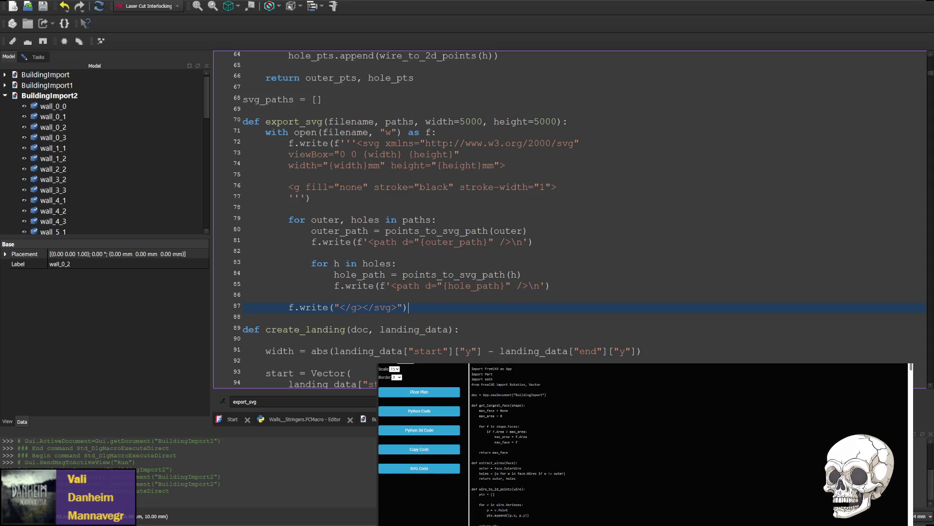
left_click(578, 494)
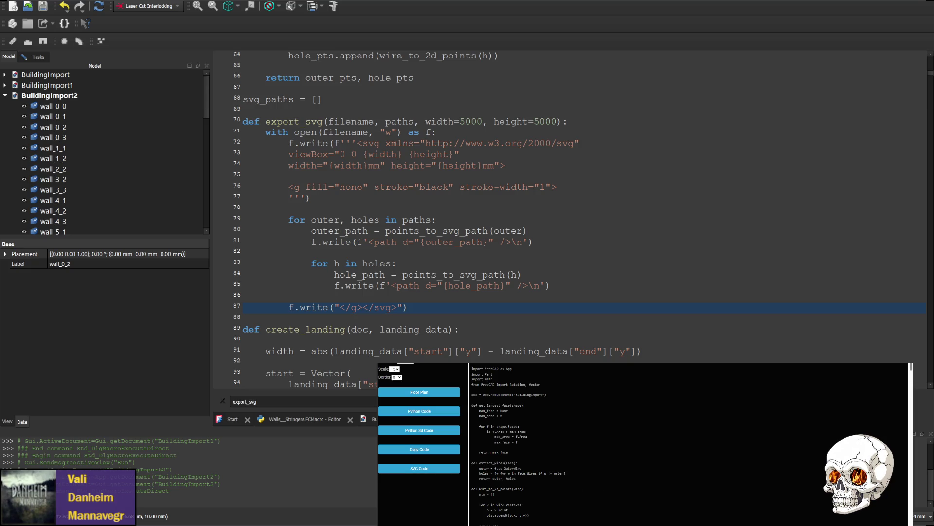
left_click(557, 310)
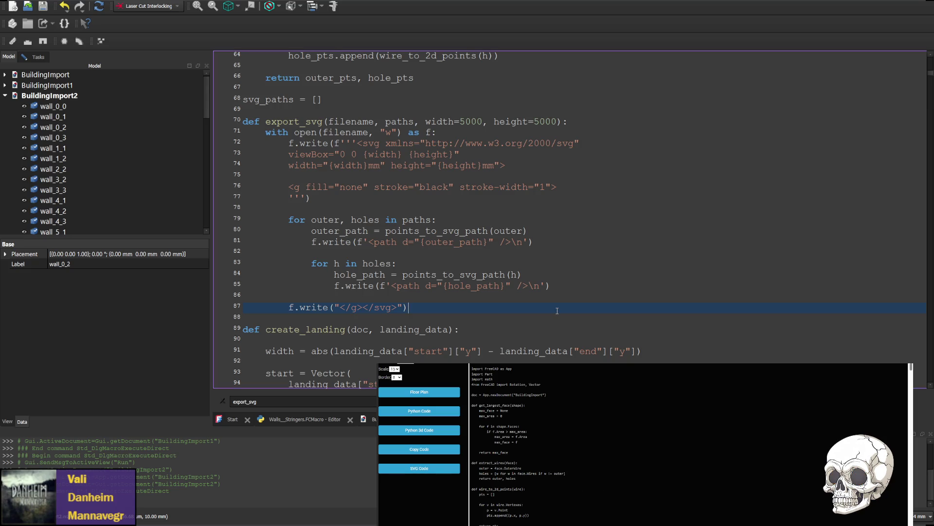
- Insert print(type(svg_paths[0][0][0])) before and after the normalize_paths line
key("ctrl+f")
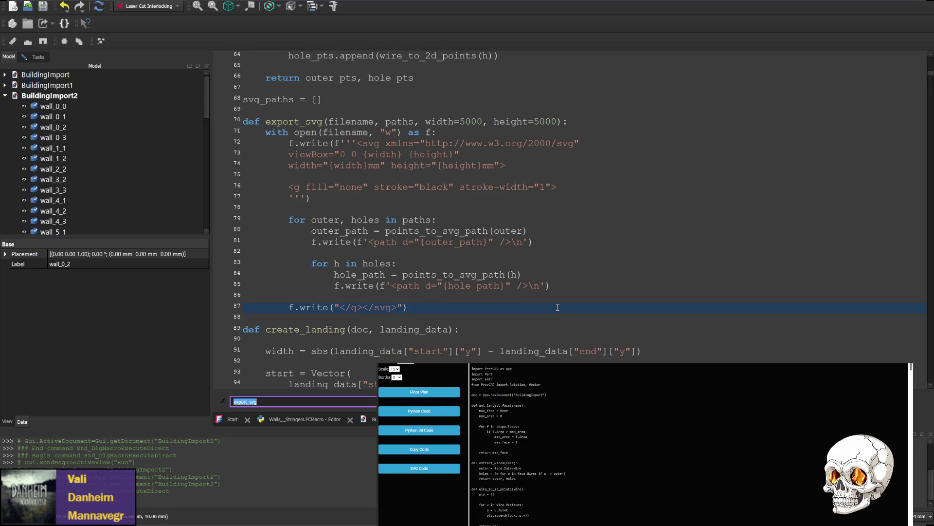
type("svg")
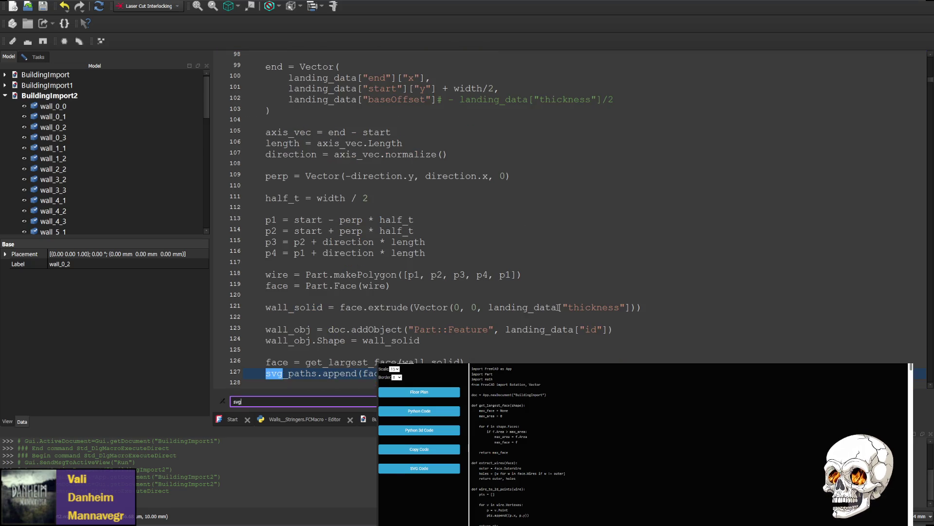
type("_path")
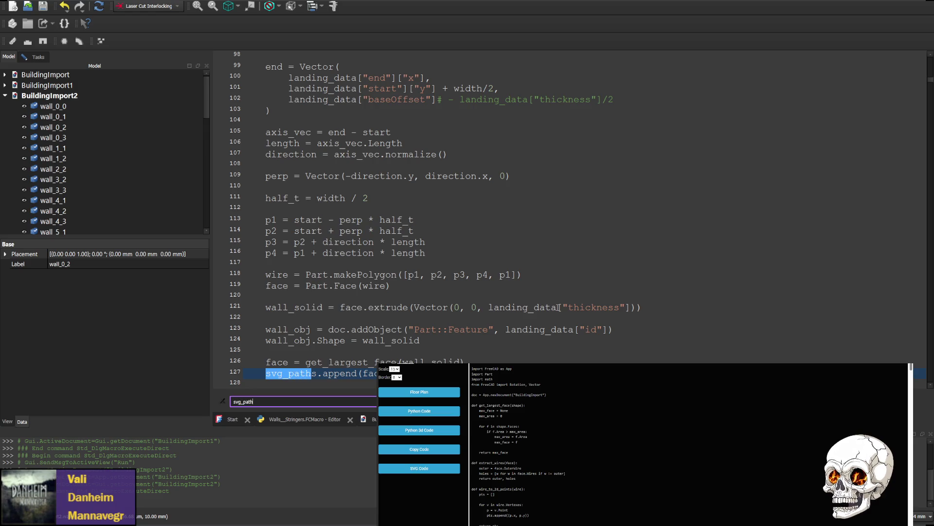
type("s")
key("Return")
key("Return")
key("Return")
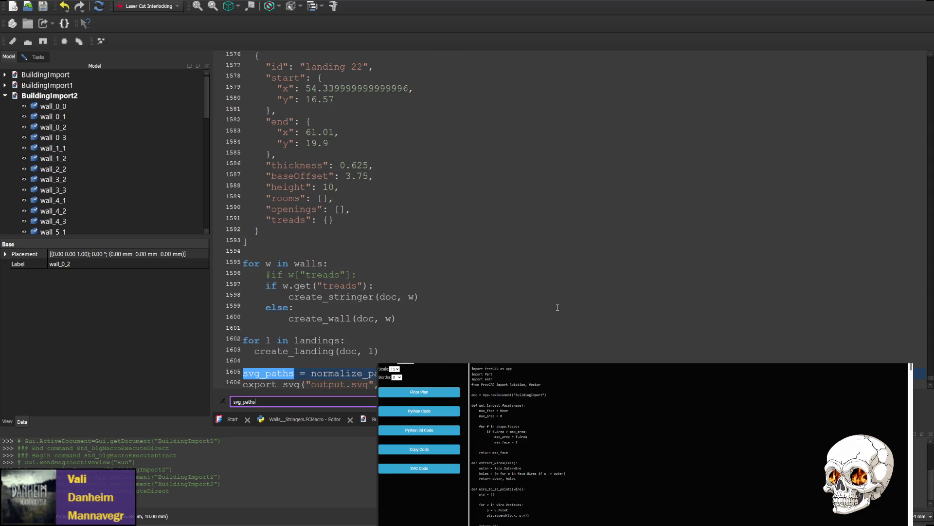
scroll(488, 269, "down", 2)
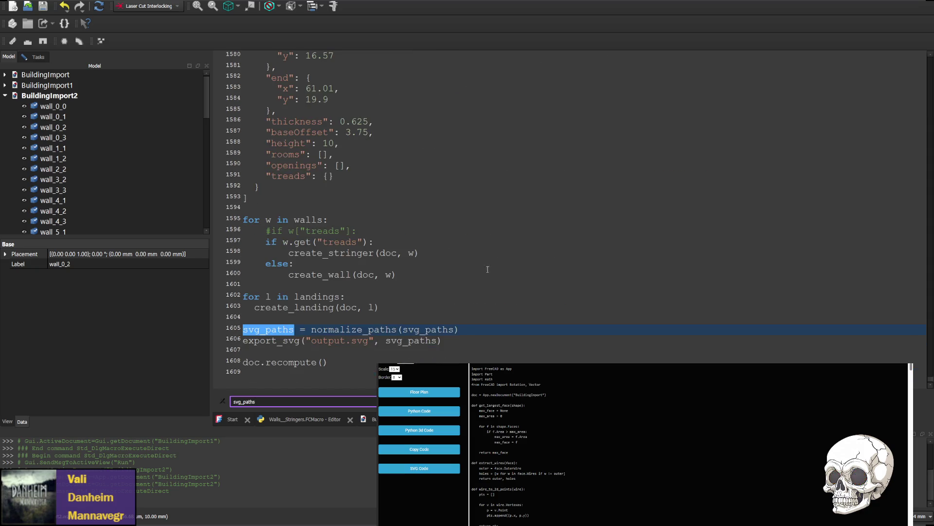
left_click(481, 314)
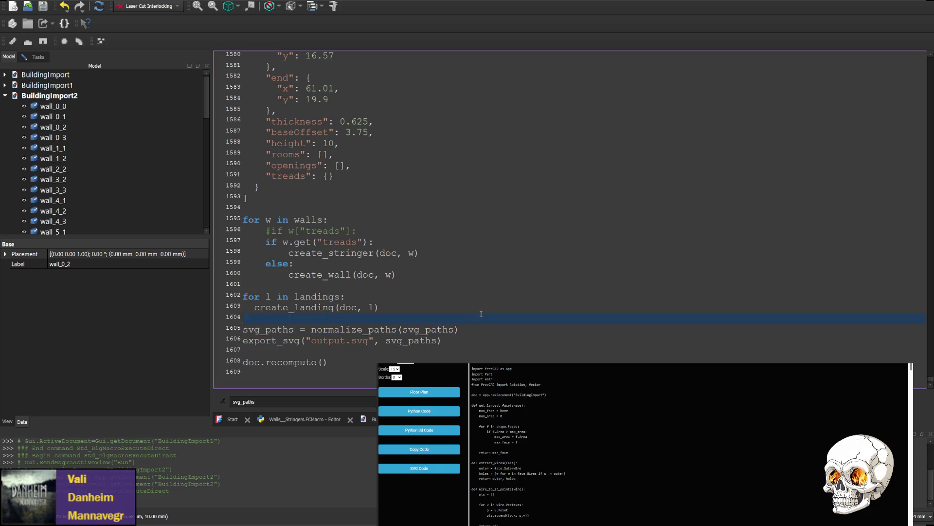
key("Return")
type("print(type(svg_paths[0][0][0]))")
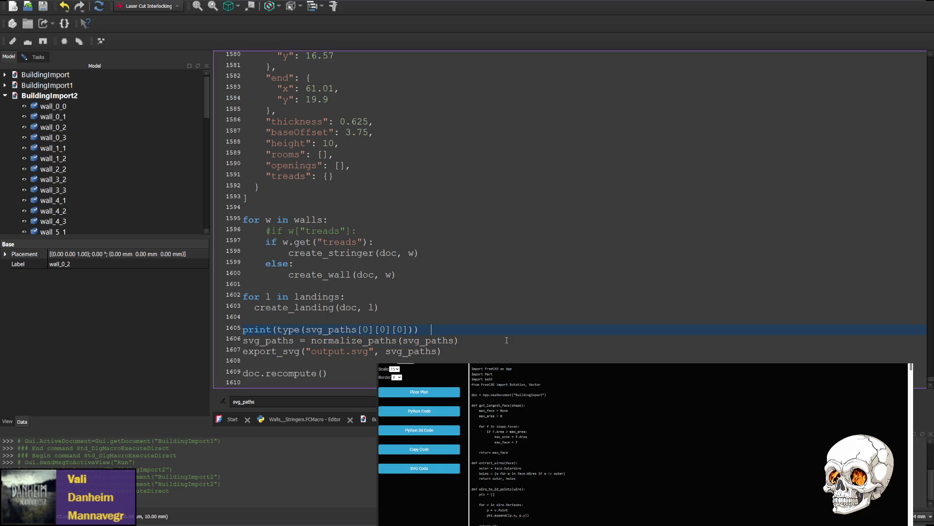
left_click(504, 339)
key("Return")
type("print(type(svg_paths[0][0][0]))")
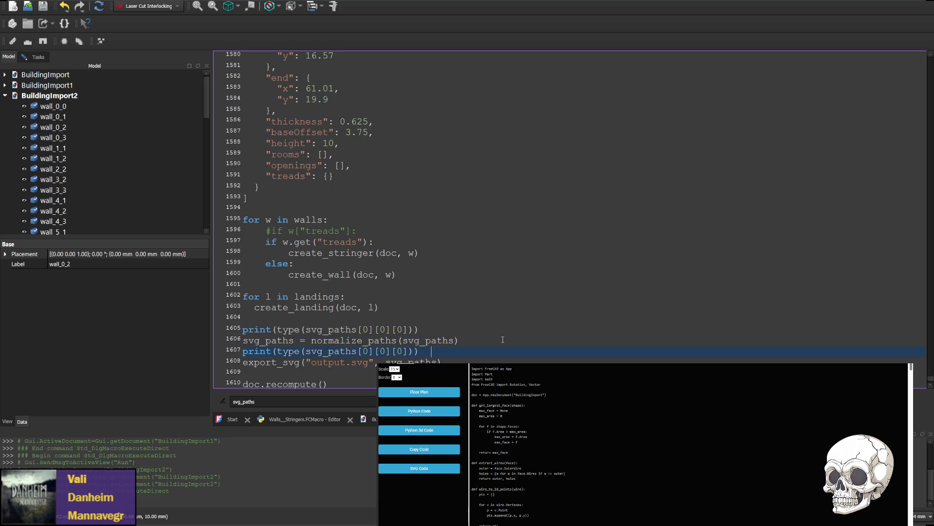
- Clear the Python console output
left_click(546, 504)
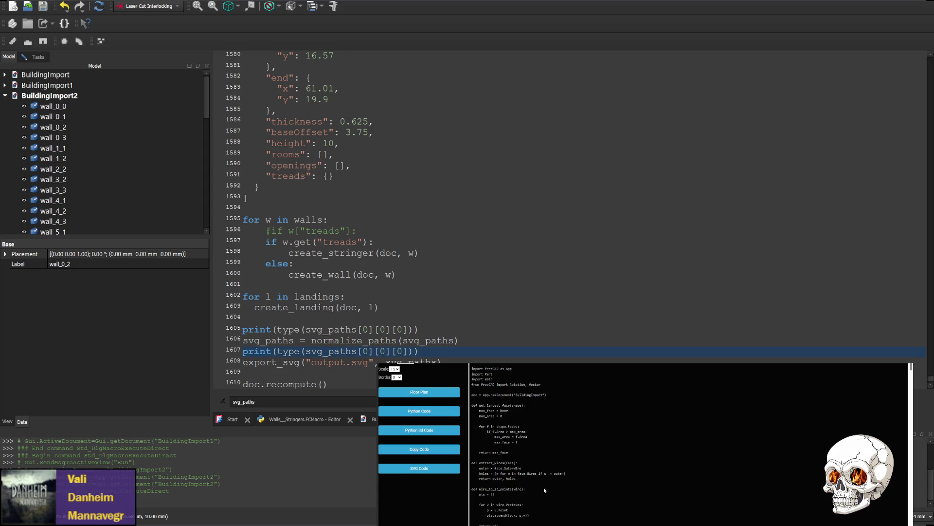
left_click(552, 266)
left_click(246, 475)
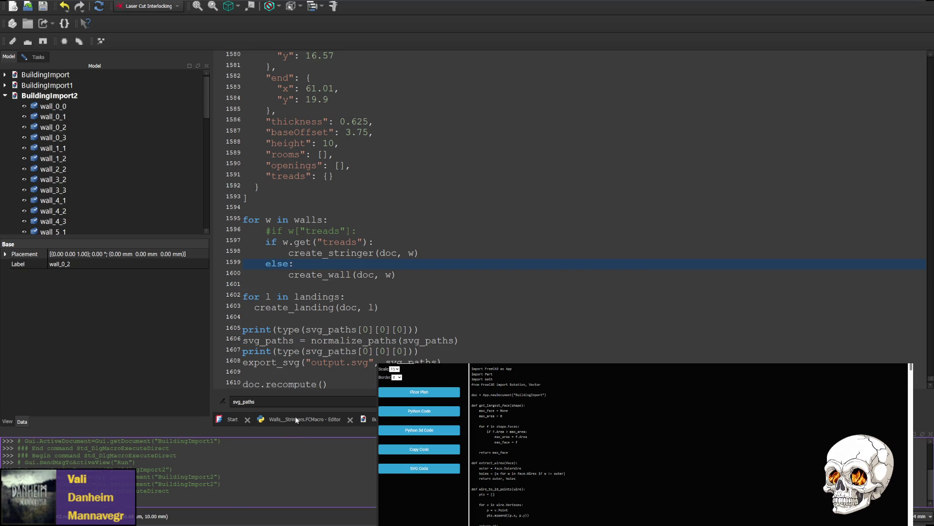
key("ctrl+l")
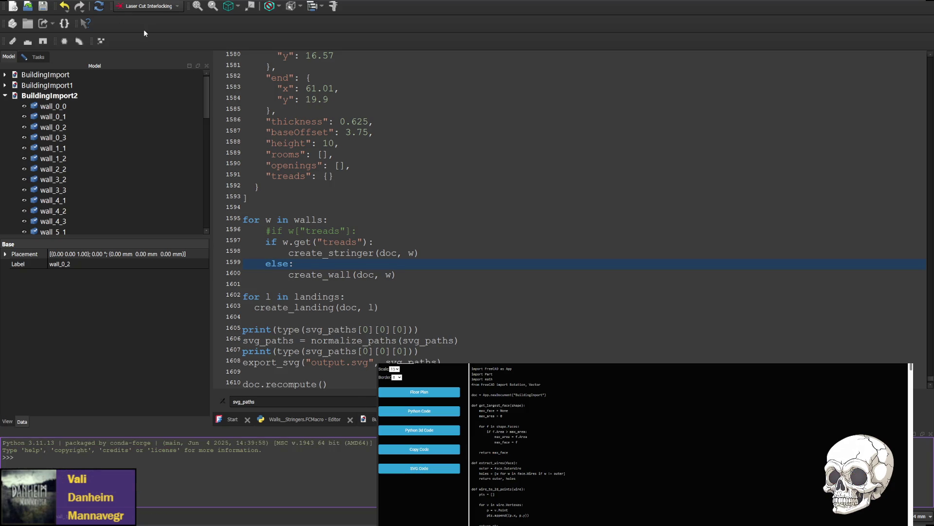
- Run the macro, close BuildingImport2, and return to the Walls_Stringers macro code
key("F6")
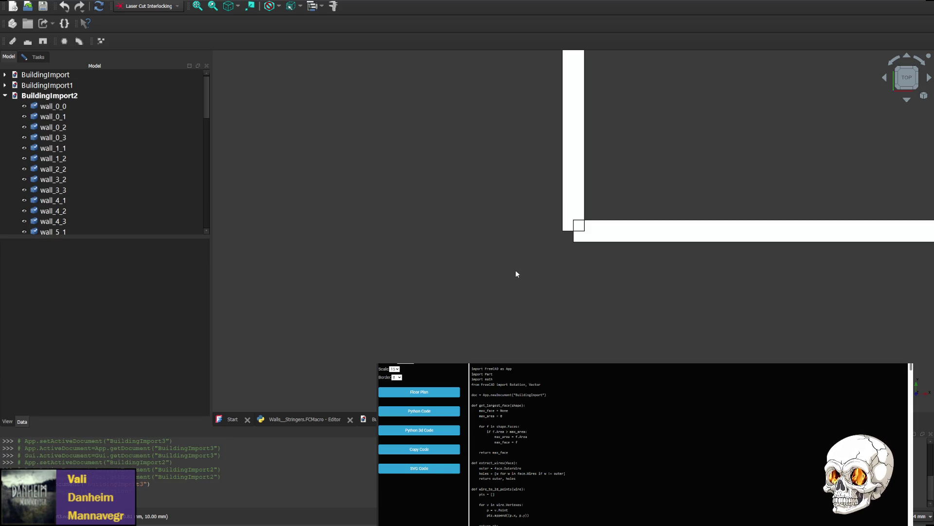
key("ctrl+w")
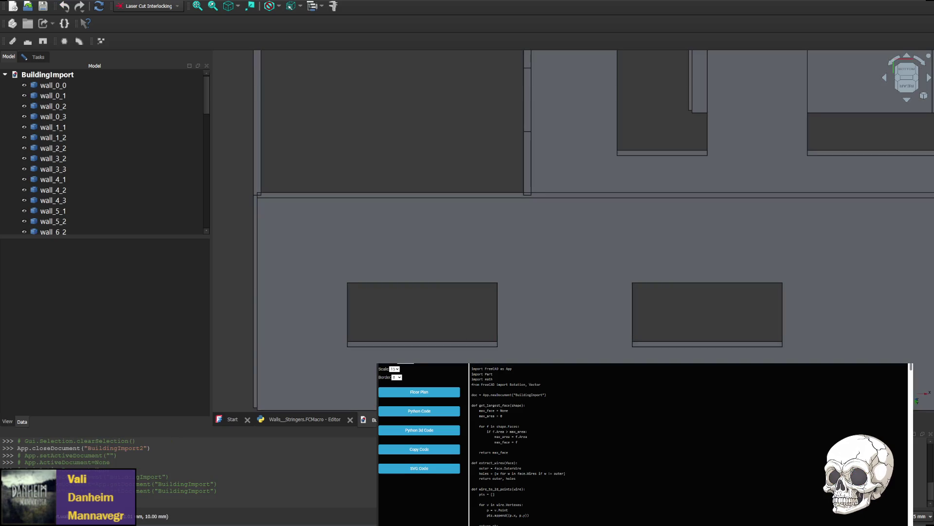
key("ctrl+Tab")
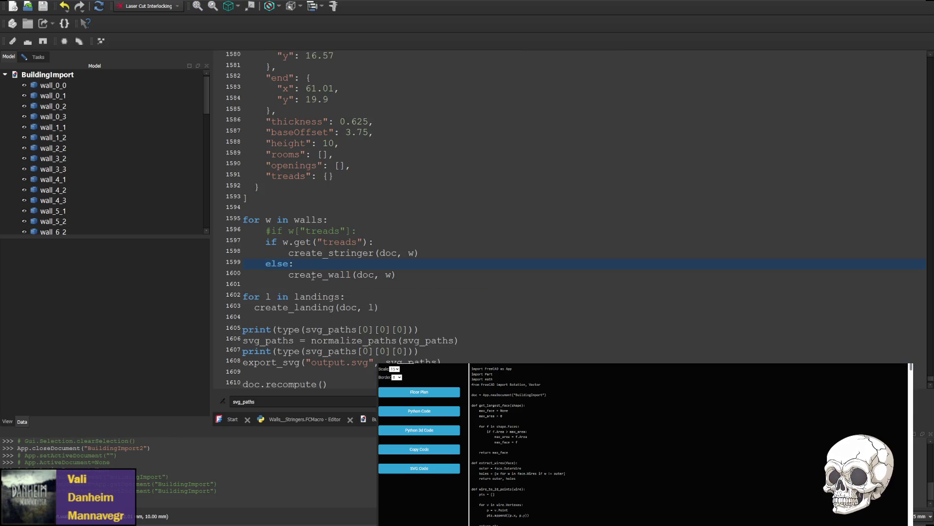
- Select 'output.svg' in the macro's export_svg call on line 1608
scroll(316, 292, "down", 1)
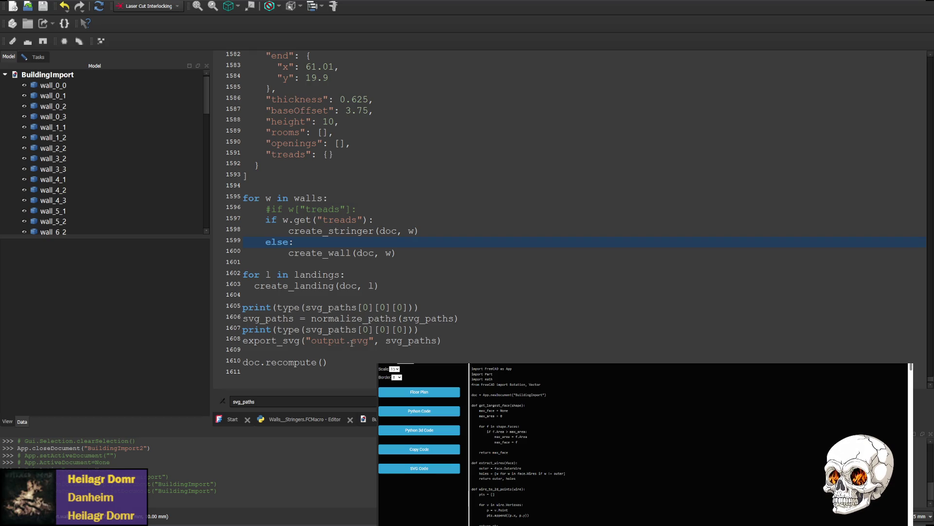
left_click_drag(312, 340, 368, 340)
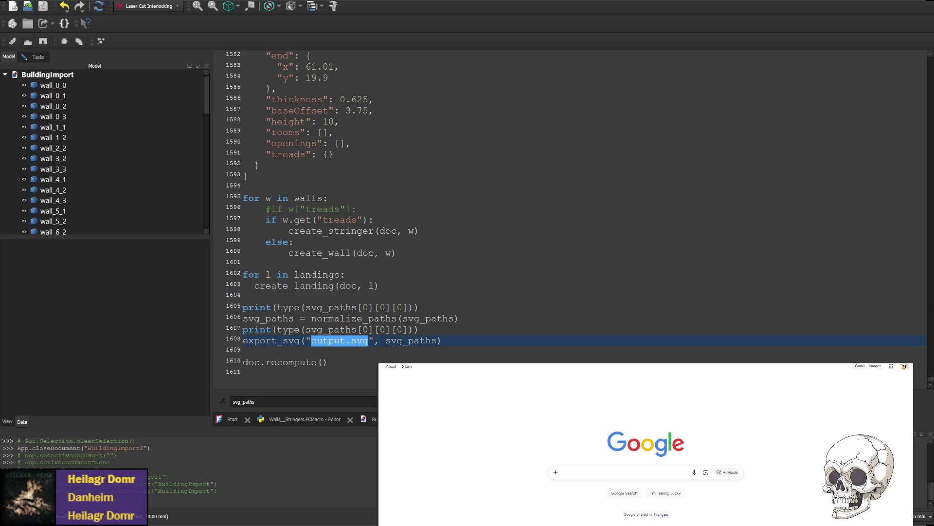
- Leave the Google homepage through a recent page suggested in the address bar
key("ctrl+l")
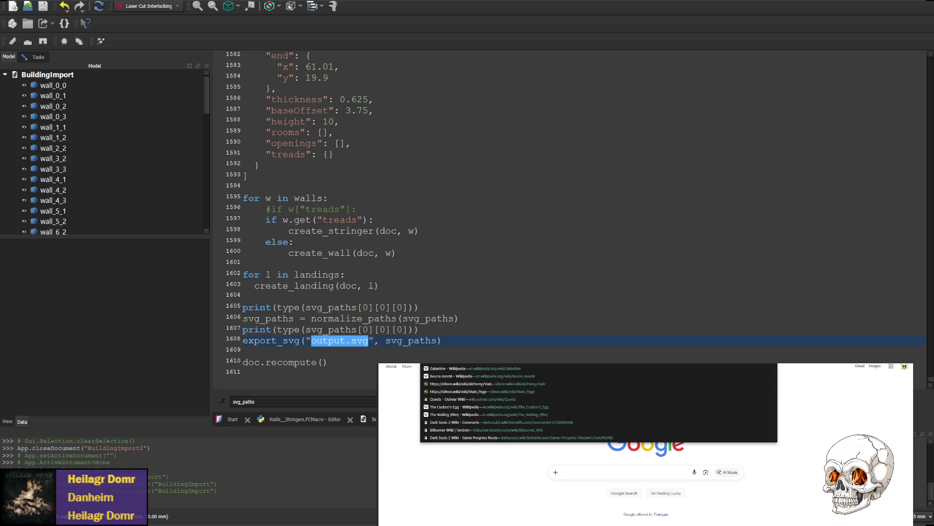
key("Return")
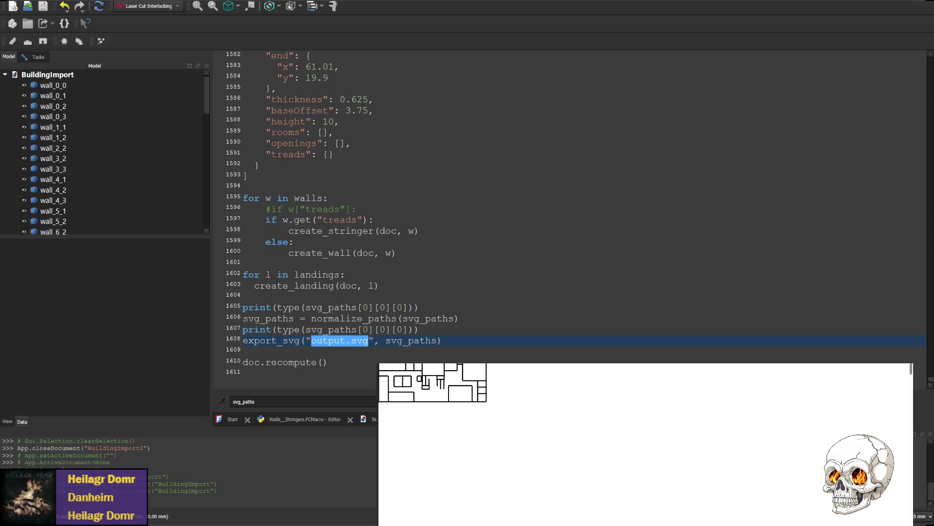
- Select the macro code from its first line down to 'return new_paths' on line 290
scroll(341, 219, "up", 6)
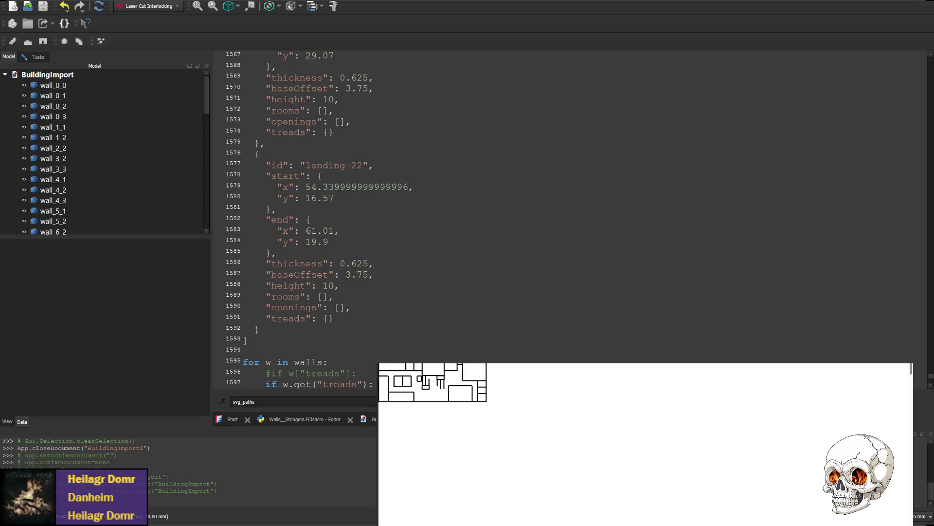
scroll(341, 219, "down", 6)
scroll(340, 218, "up", 20)
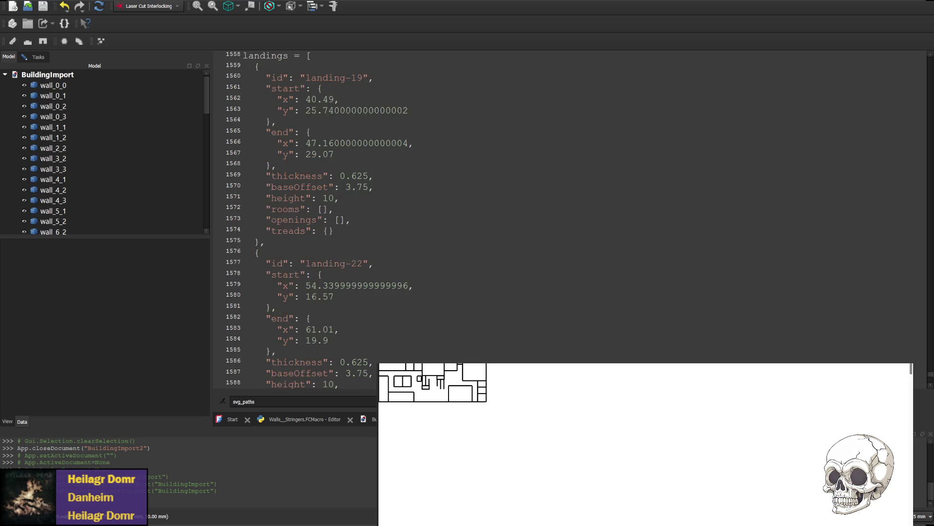
scroll(341, 219, "up", 20)
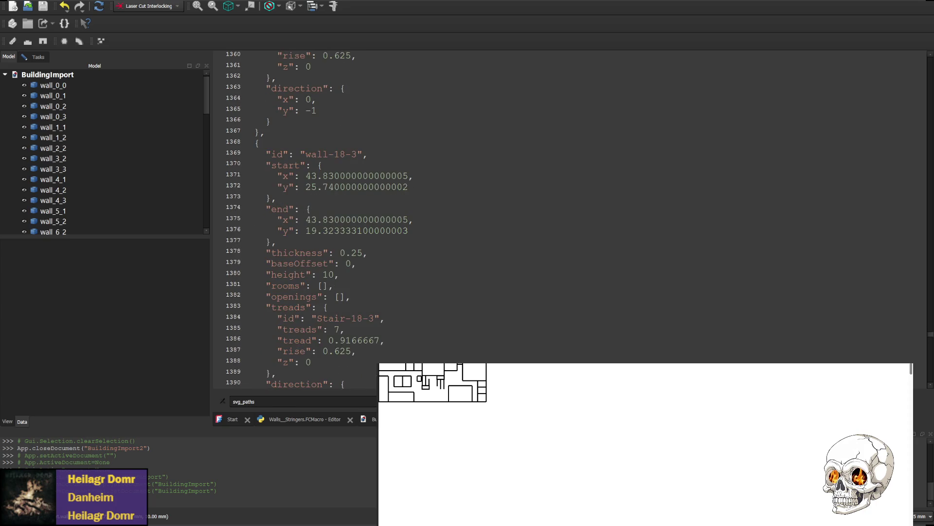
scroll(906, 57, "up", 20)
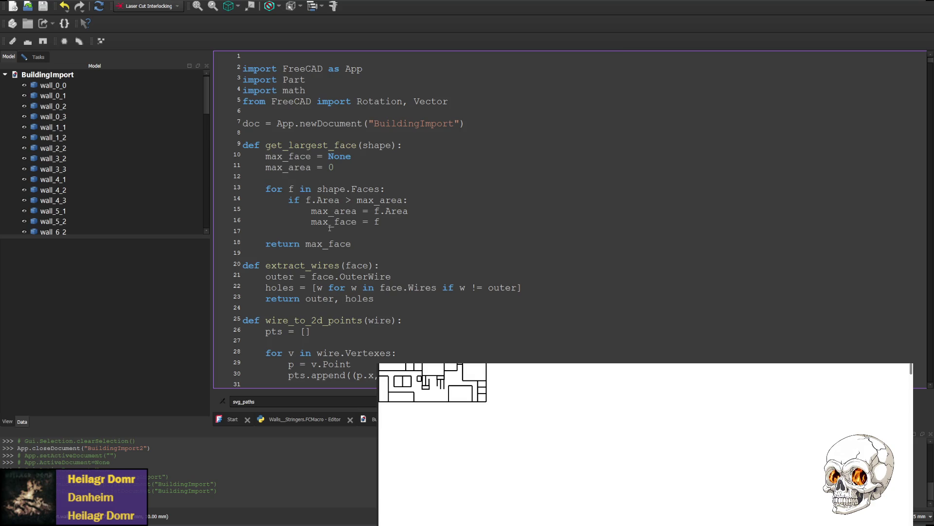
mouse_move(241, 66)
left_mouse_down()
mouse_move(458, 297)
mouse_move(460, 317)
mouse_move(488, 287)
mouse_move(477, 254)
mouse_move(486, 176)
mouse_move(515, 300)
left_mouse_up()
scroll(460, 312, "down", 20)
scroll(487, 291, "down", 20)
scroll(487, 278, "up", 12)
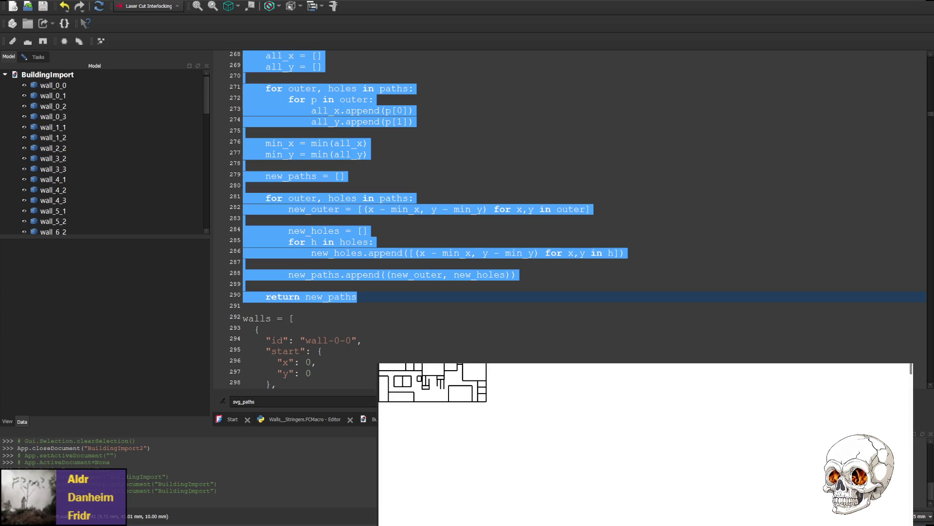
key("alt+Tab")
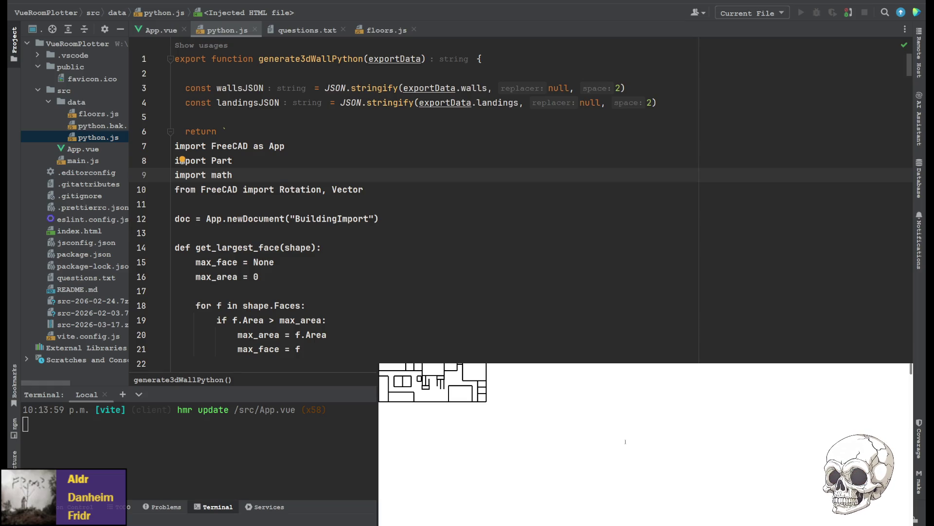
- Insert the get_largest_vertical_face function after get_largest_face in python.js
left_click(428, 152)
key("ctrl+f")
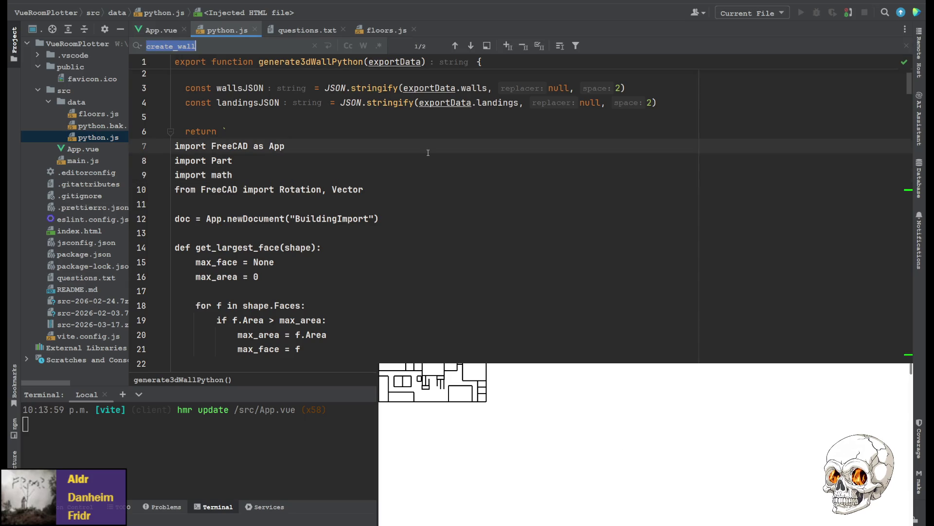
type("get_largest_vertical_face")
key("BackSpace")
key("BackSpace")
key("BackSpace")
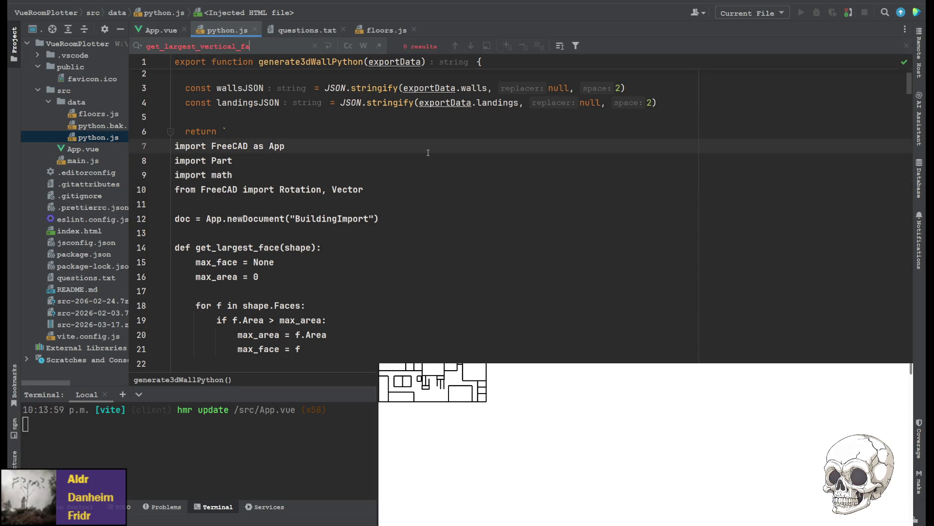
key("BackSpace")
key("BackSpace")
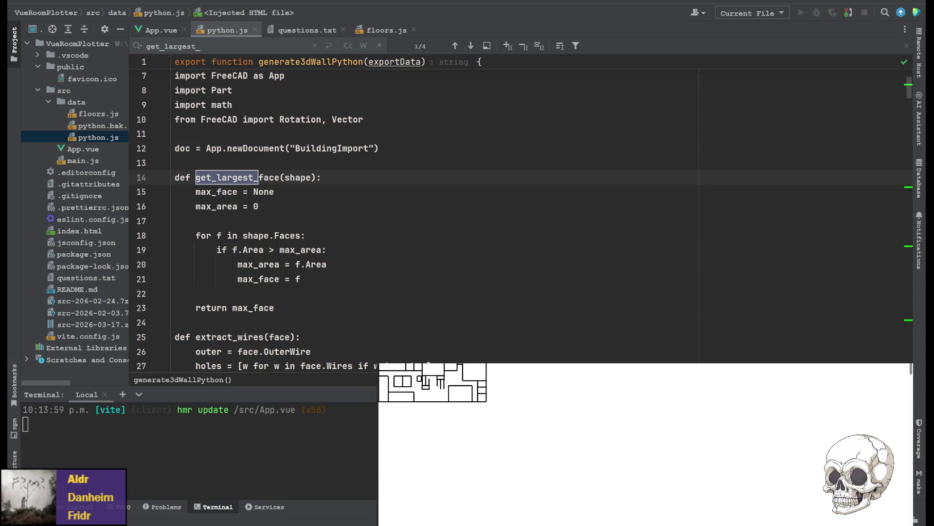
left_click(267, 323)
key("Return")
type("def get_largest_vertical_face(shape):     max_face = None     max_area = 0      for f in shape.Faces:         normal = f.normalAt(0, 0)          # Ignore top/bottom faces (Z-facing)         if abs(normal.z) > 0.9:             continue          if f.Area > max_area:             max_area = f.Area             max_face = f      return max_face")
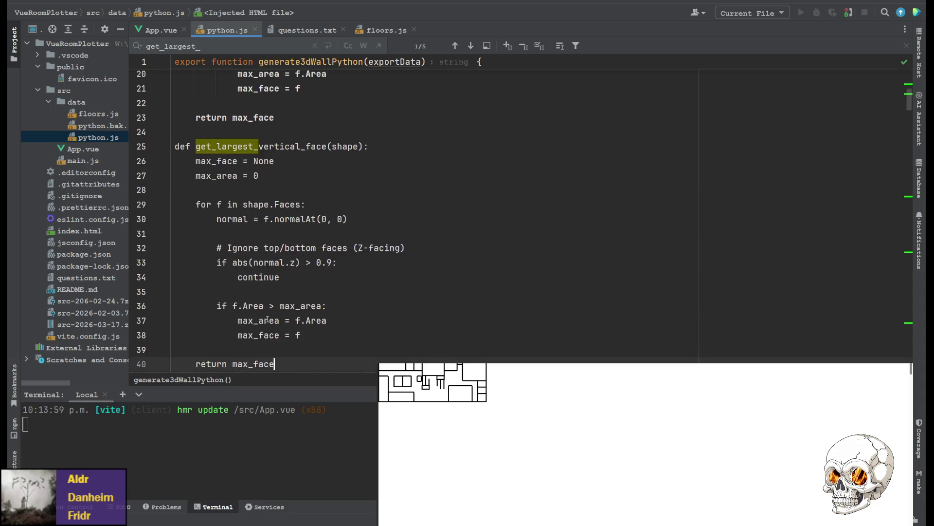
- Add a get_top_face(shape) function below get_largest_vertical_face
scroll(283, 223, "up", 4)
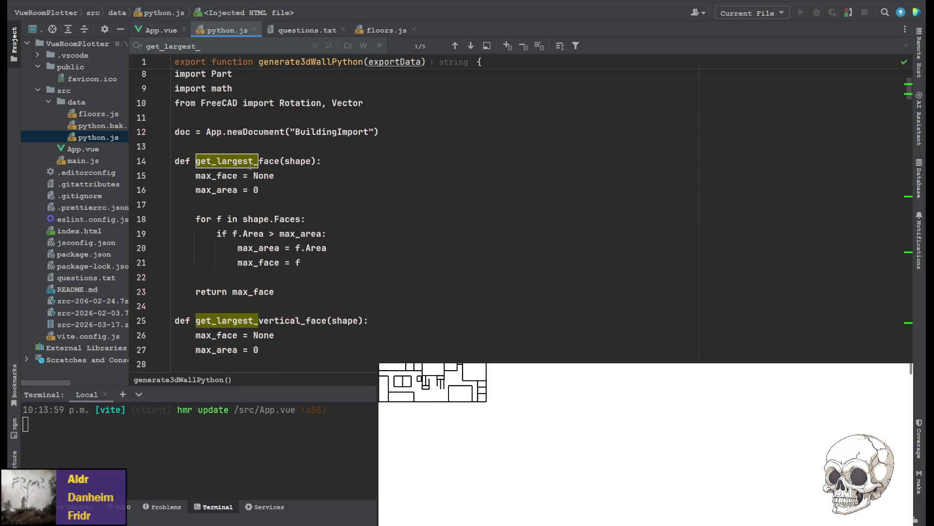
double_click(265, 167)
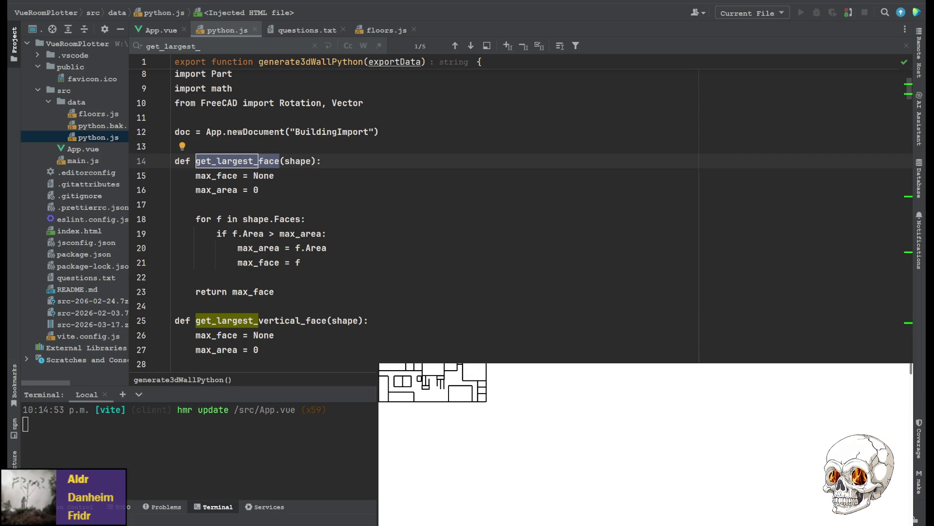
scroll(438, 214, "down", 10)
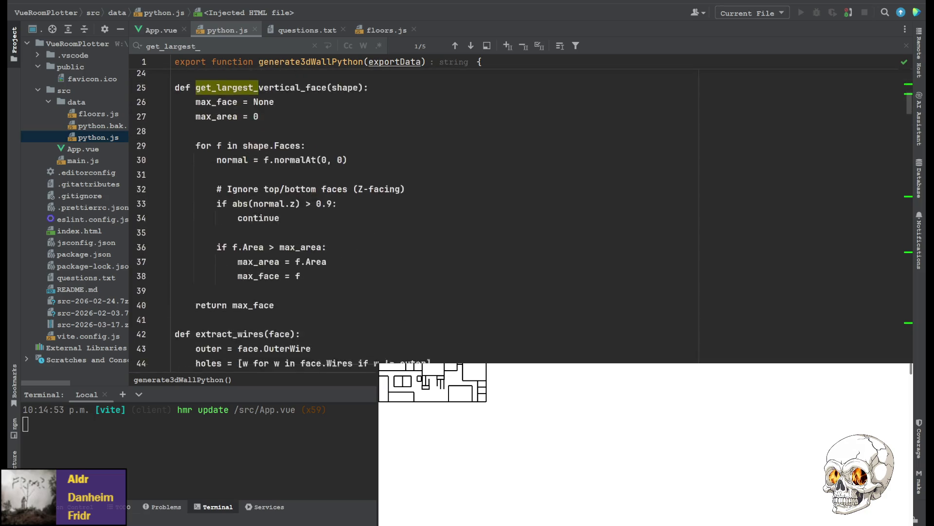
scroll(438, 214, "up", 2)
left_click(220, 247)
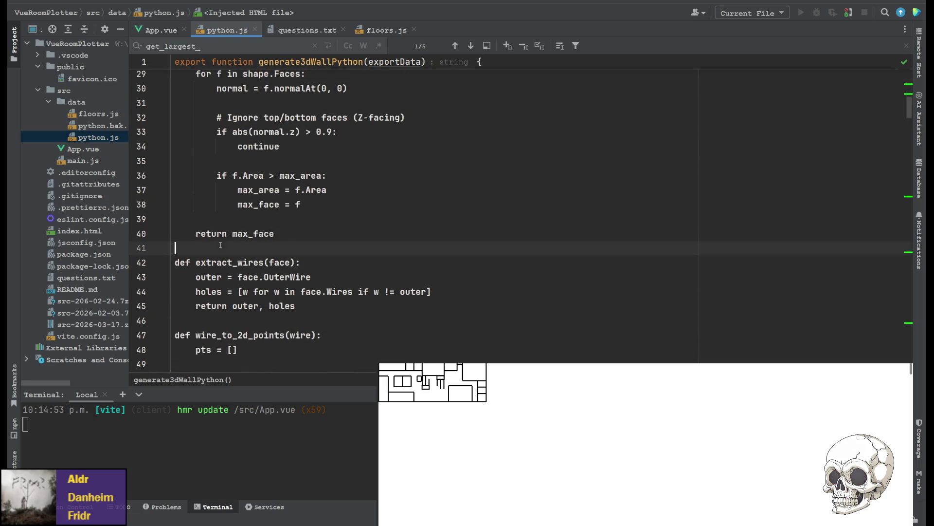
key("Return")
type("def get_top_face(shape):     max_face = None     max_area = 0      for f in shape.Faces:         normal = f.normalAt(0, 0)          if abs(normal.z) < 0.9:             continue          if f.Area > max_area:             max_area = f.Area             max_face = f      return max_face")
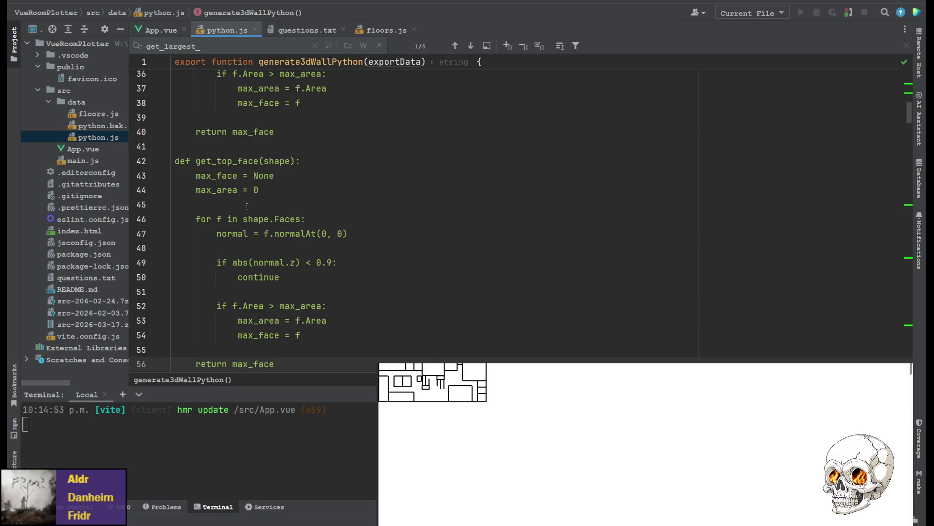
- Scroll through python.js to review points_to_svg_path, face_to_paths and export_svg
scroll(292, 195, "up", 8)
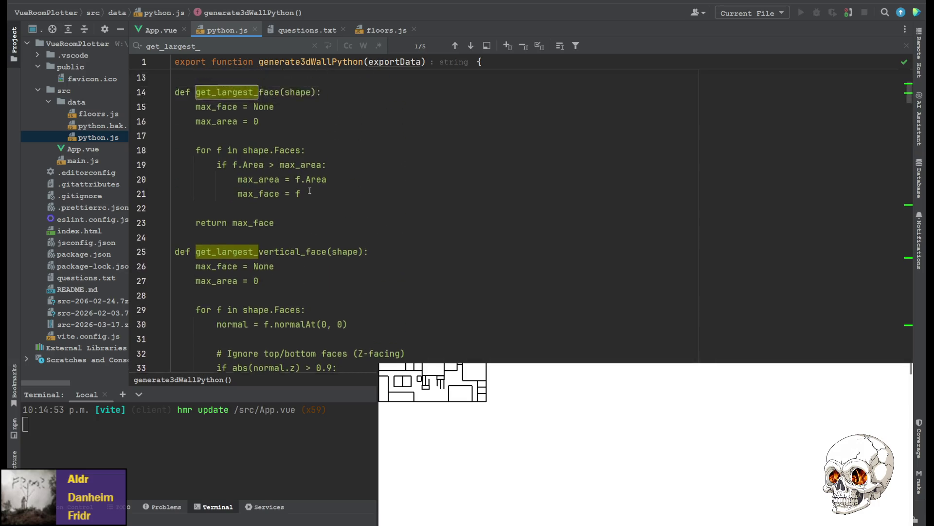
scroll(309, 191, "up", 3)
scroll(309, 189, "down", 15)
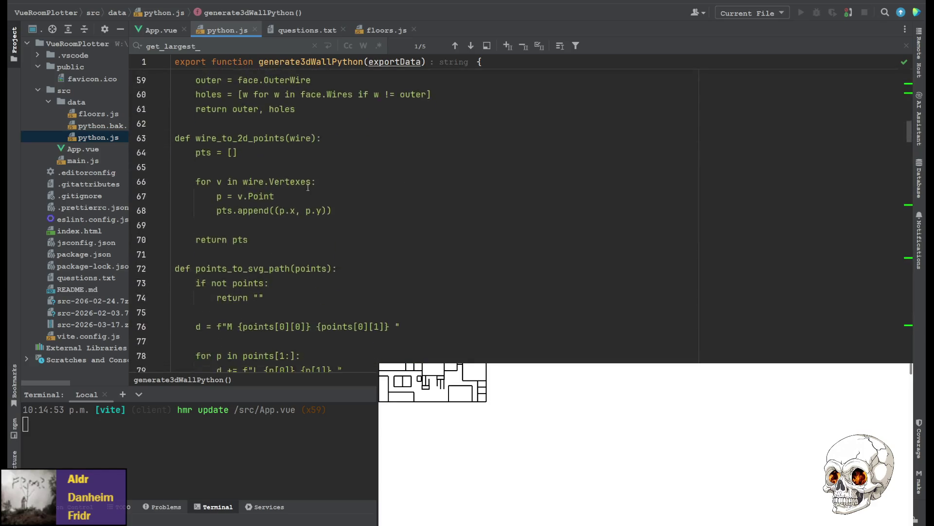
scroll(308, 188, "down", 2)
scroll(310, 187, "up", 11)
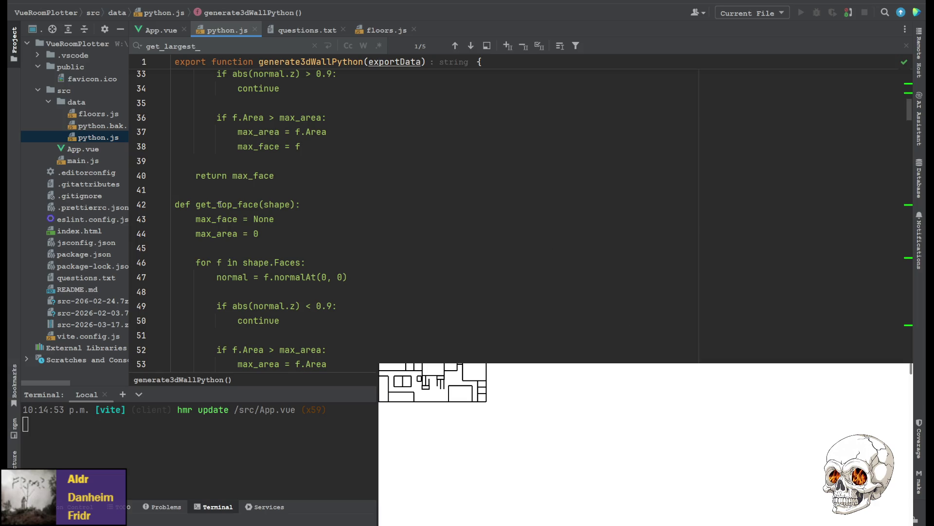
scroll(222, 204, "up", 3)
scroll(224, 230, "down", 2)
scroll(224, 230, "up", 5)
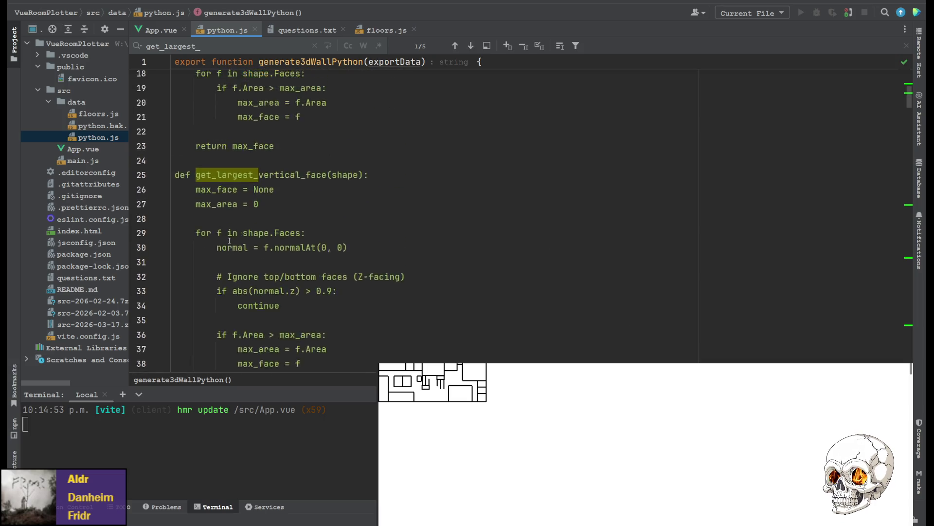
scroll(292, 268, "down", 16)
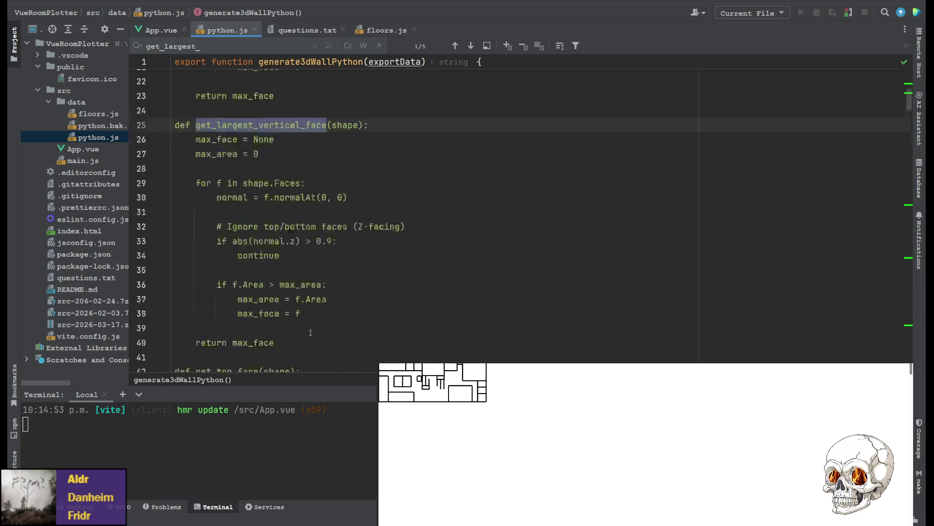
scroll(296, 313, "down", 1)
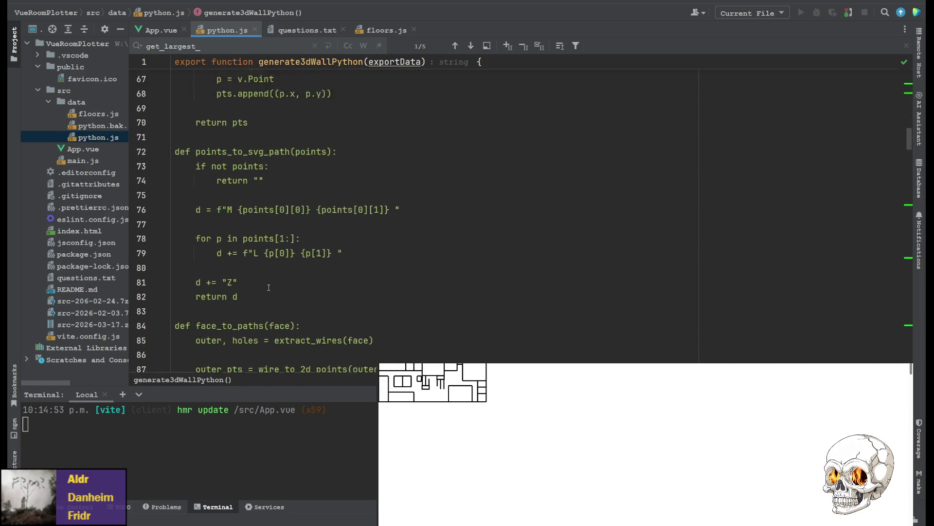
scroll(273, 273, "up", 1)
scroll(243, 234, "down", 4)
scroll(222, 204, "down", 4)
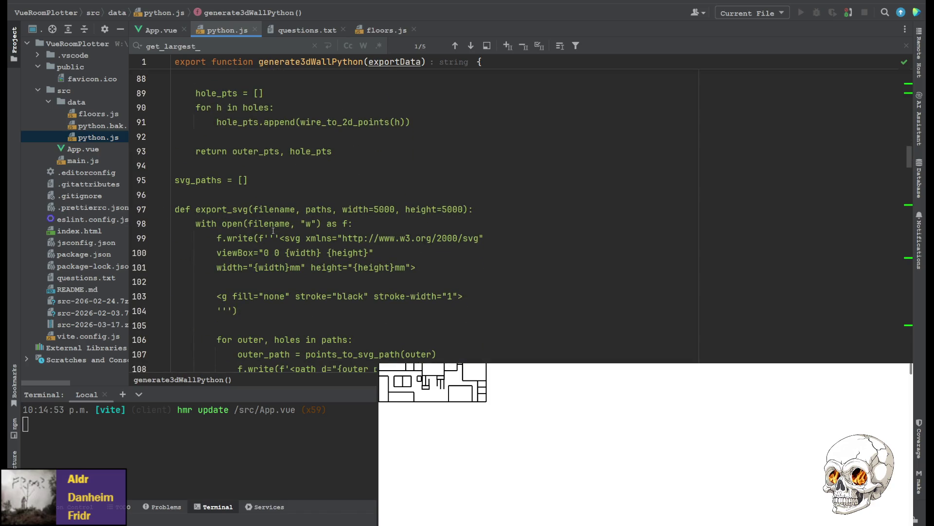
scroll(246, 224, "down", 20)
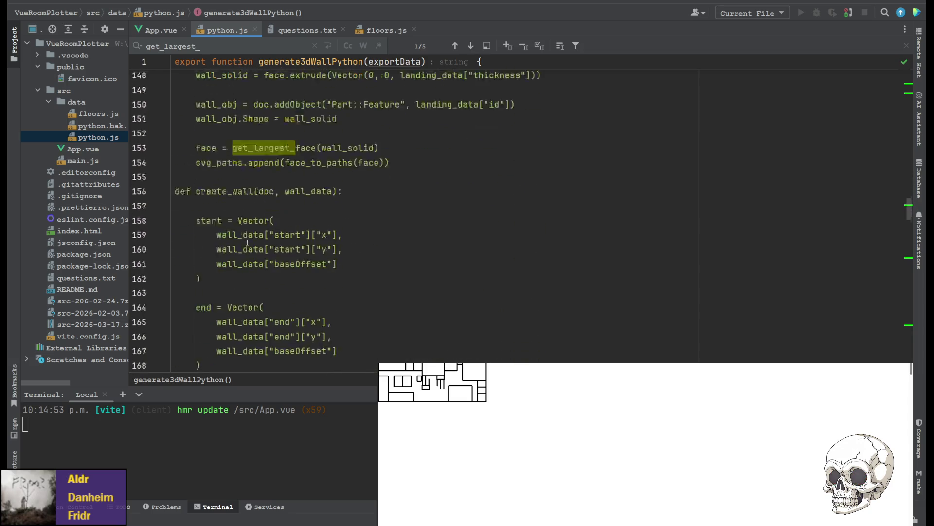
scroll(237, 238, "down", 8)
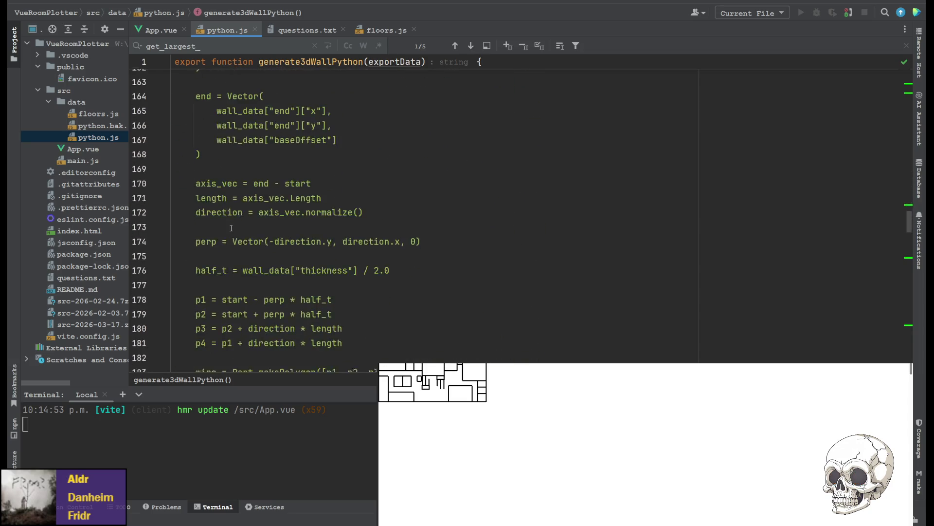
scroll(277, 92, "down", 9)
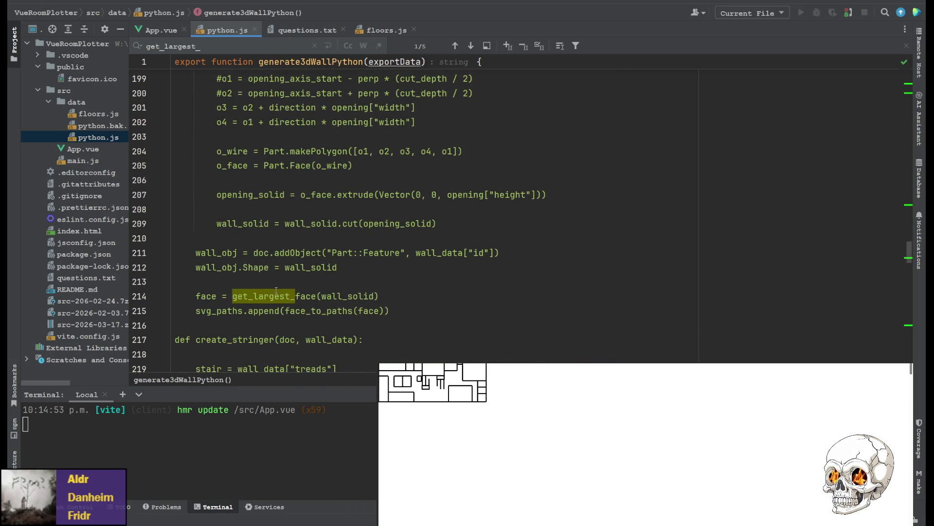
- Change the wall's face call on line 214 to get_largest_vertical_face
left_click(295, 296)
type("vertical_")
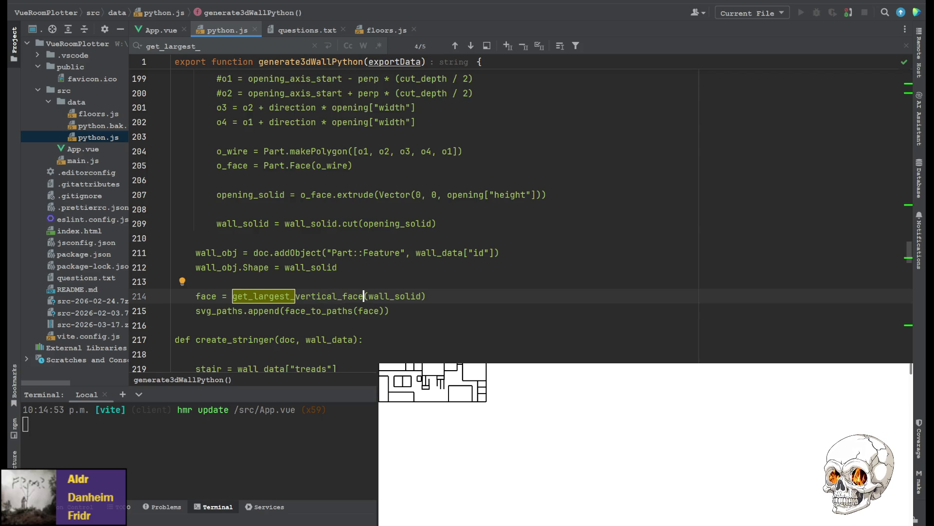
scroll(435, 239, "down", 3)
scroll(435, 239, "down", 2)
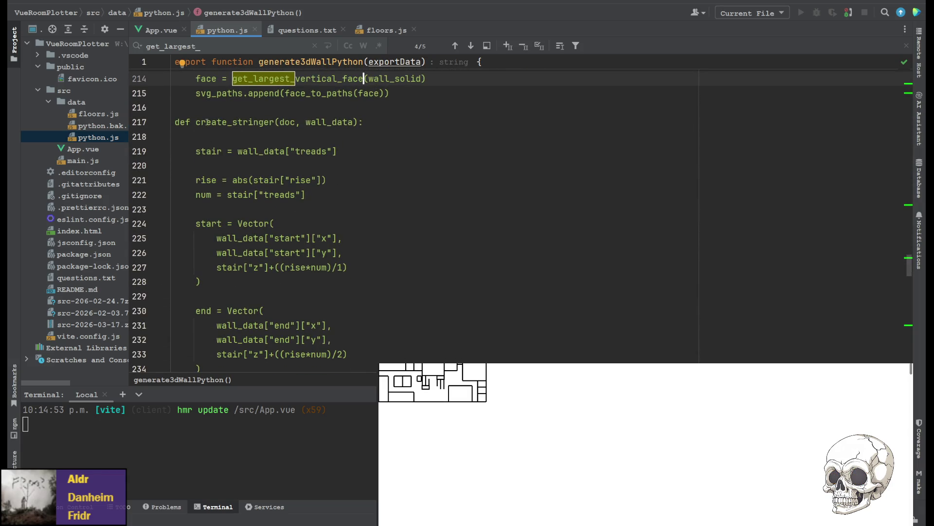
scroll(223, 177, "down", 6)
scroll(223, 176, "down", 8)
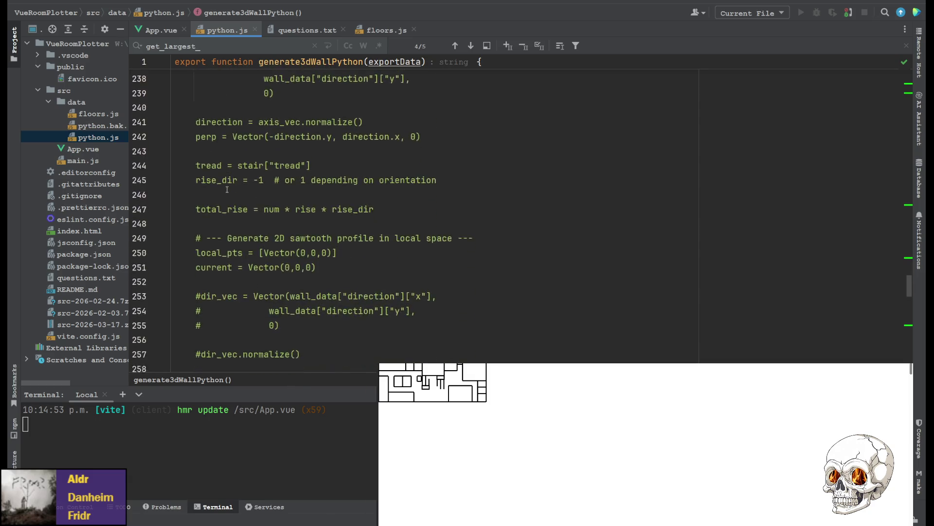
scroll(229, 208, "down", 8)
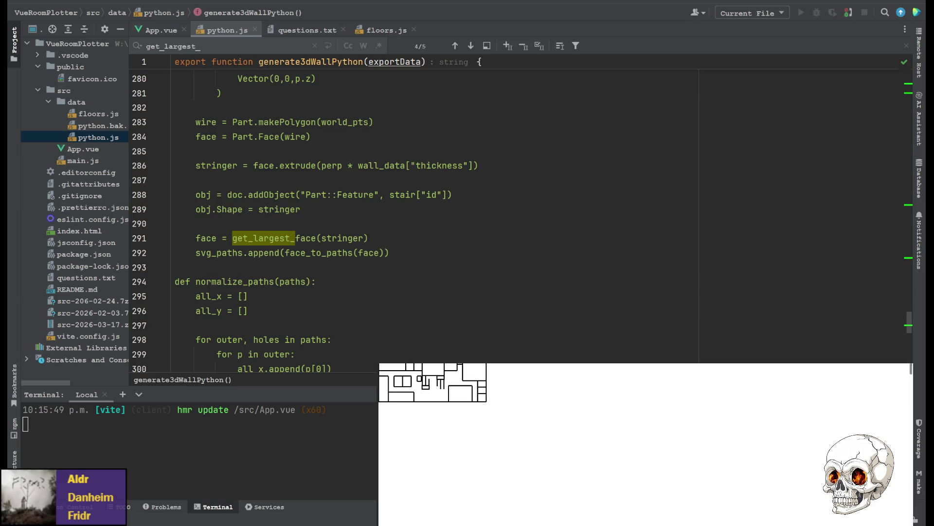
key("ctrl+z")
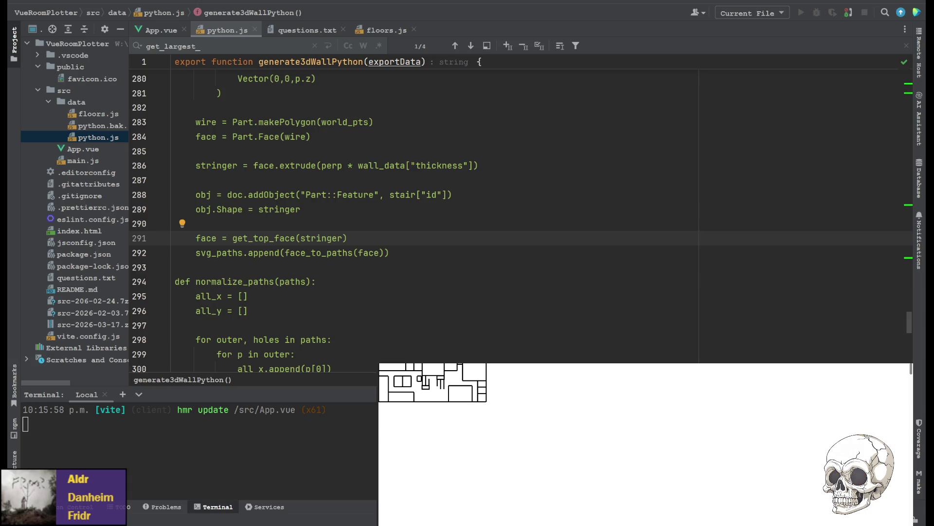
- Edit the stringer's face-selection call on line 291 to use get_largest_vertical_face
scroll(438, 219, "up", 4)
scroll(438, 219, "down", 4)
scroll(438, 219, "up", 15)
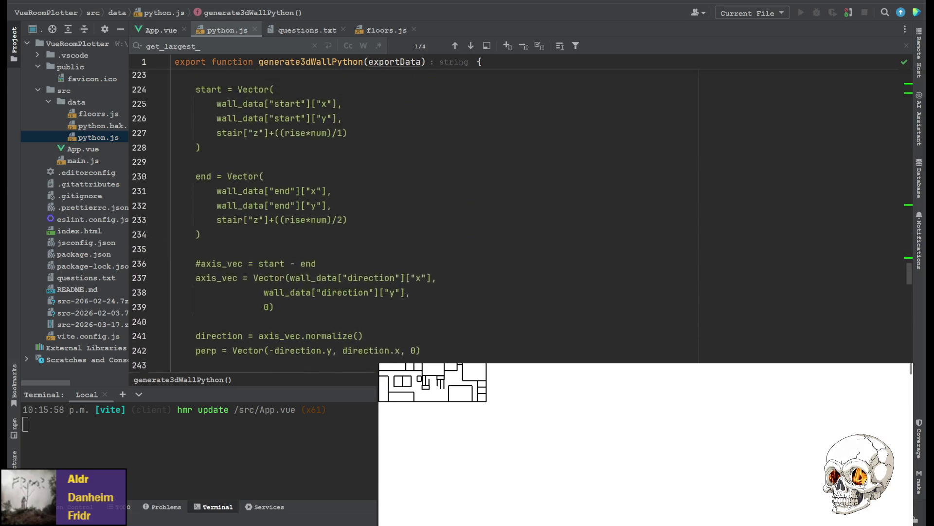
scroll(438, 219, "up", 6)
scroll(438, 219, "down", 15)
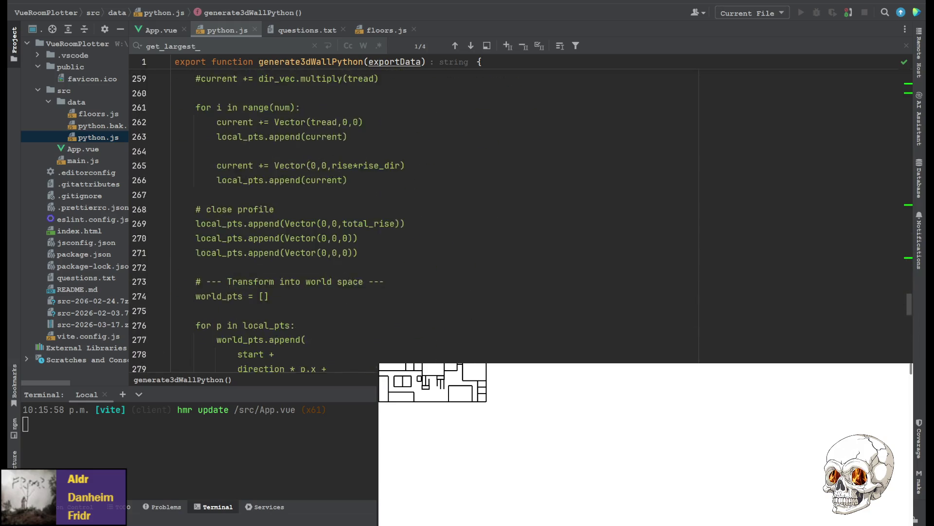
scroll(331, 241, "down", 7)
left_click(365, 238)
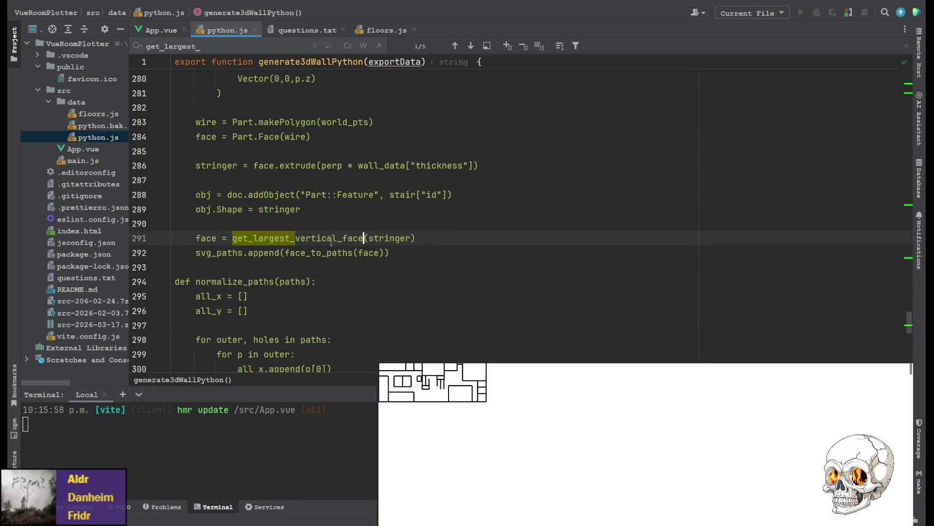
scroll(331, 242, "up", 20)
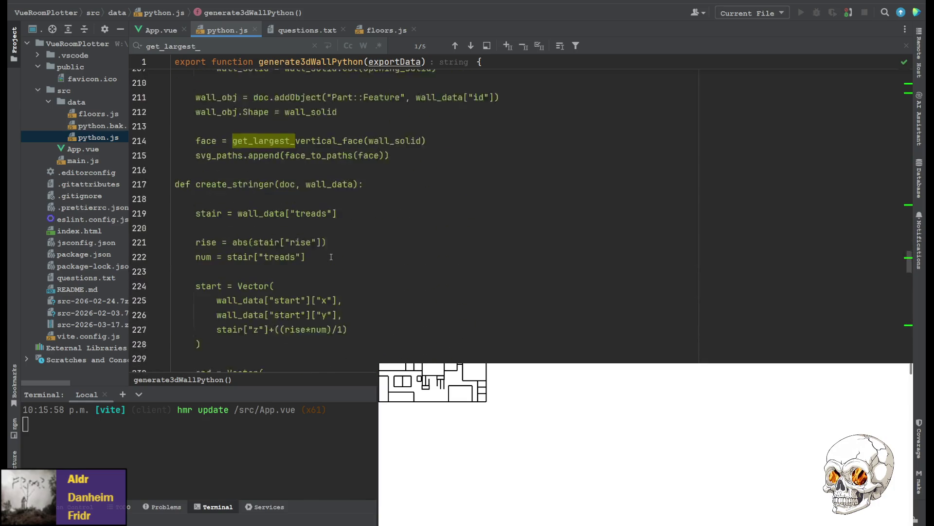
scroll(331, 256, "up", 3)
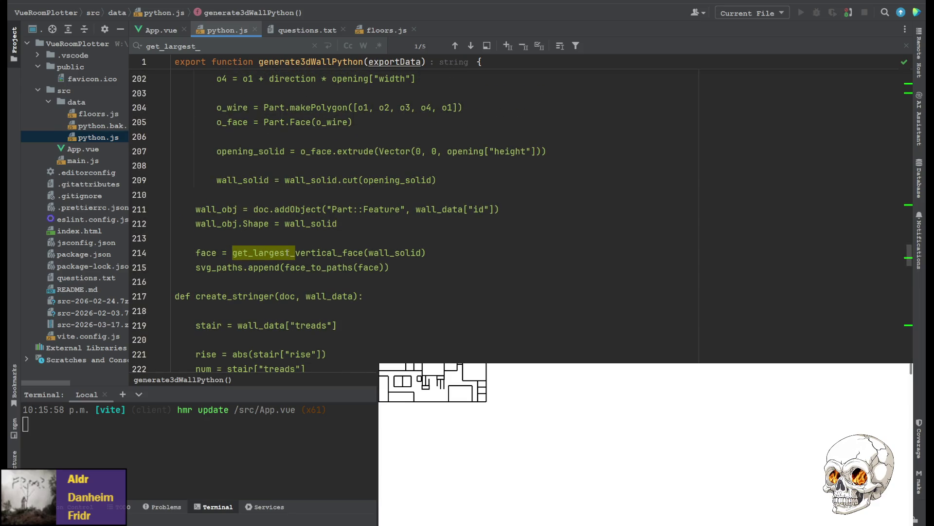
scroll(318, 252, "up", 10)
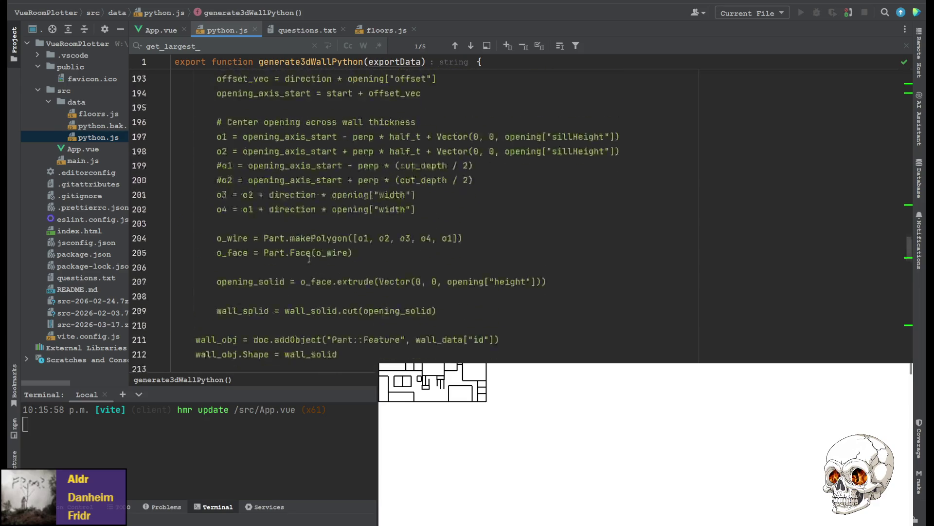
scroll(305, 259, "up", 10)
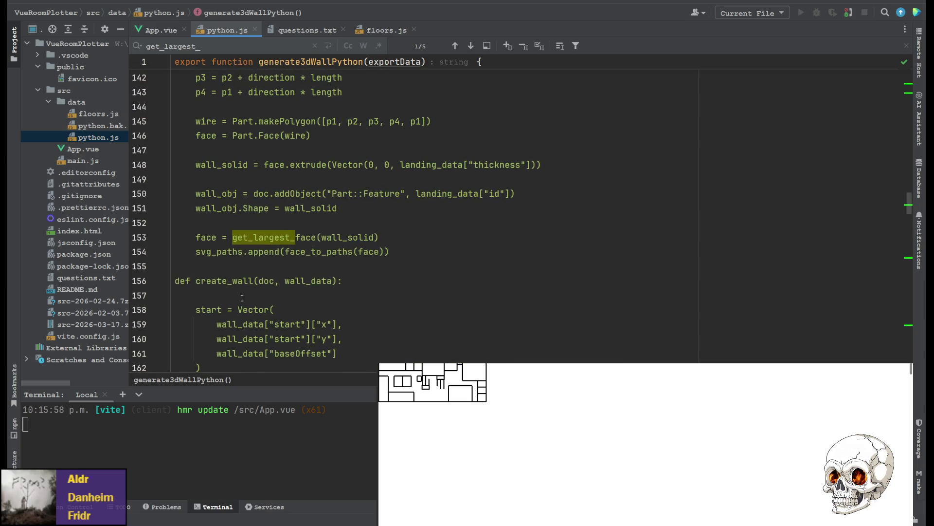
scroll(224, 295, "up", 1)
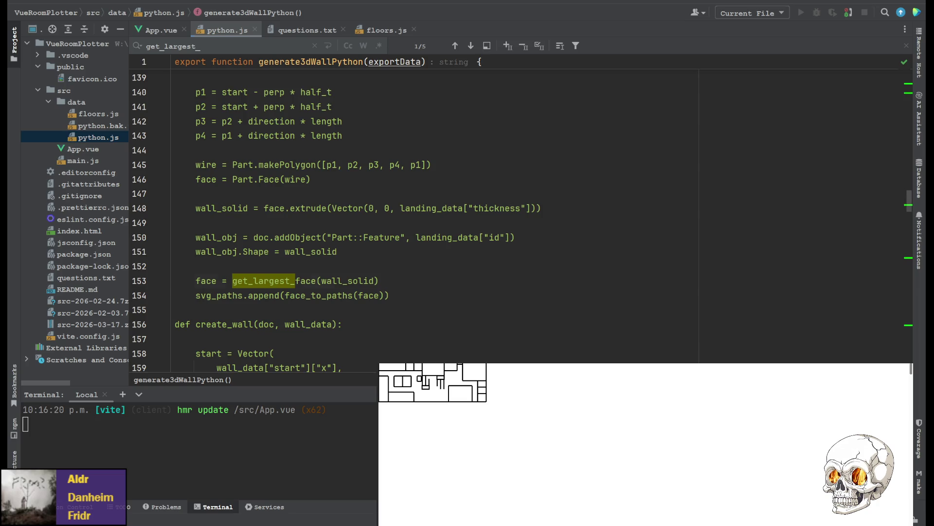
- Replace the landing's get_largest_face call on line 153 with get_top_face
double_click(263, 281)
type("get_top_face")
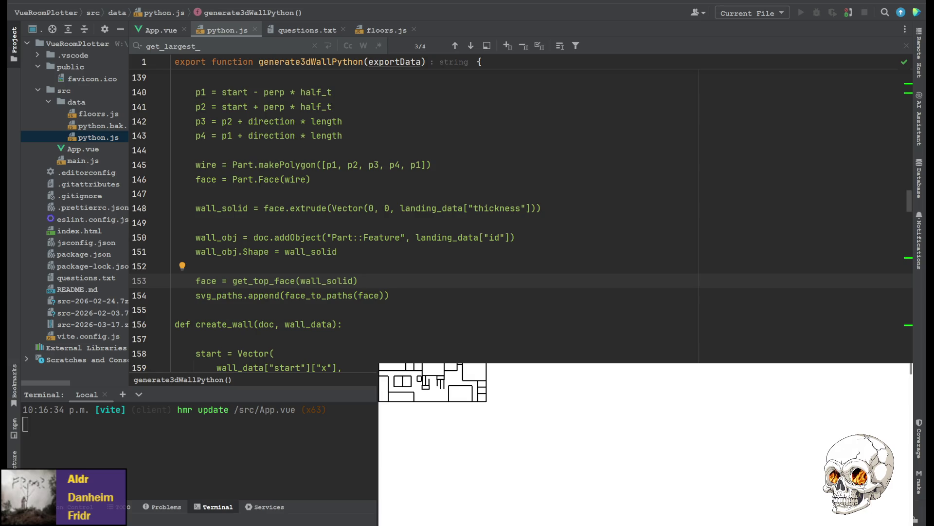
scroll(434, 214, "up", 20)
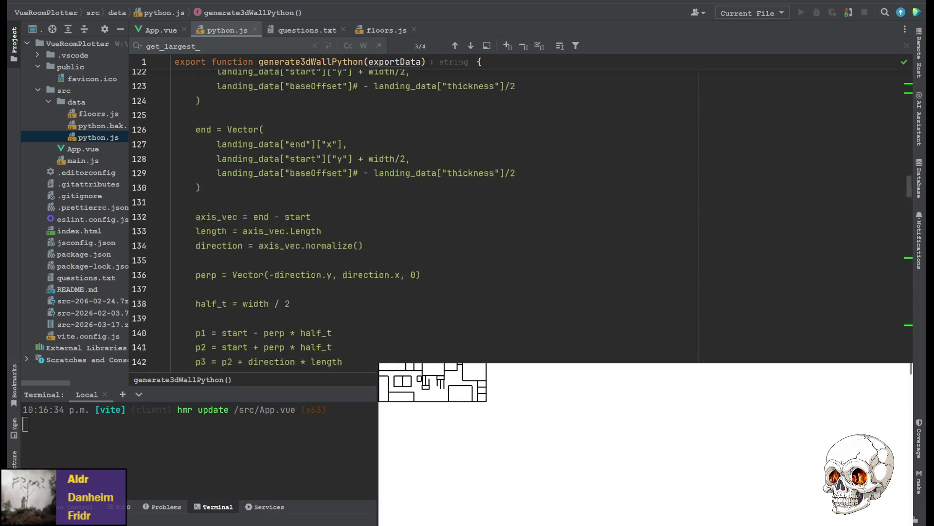
scroll(433, 214, "up", 10)
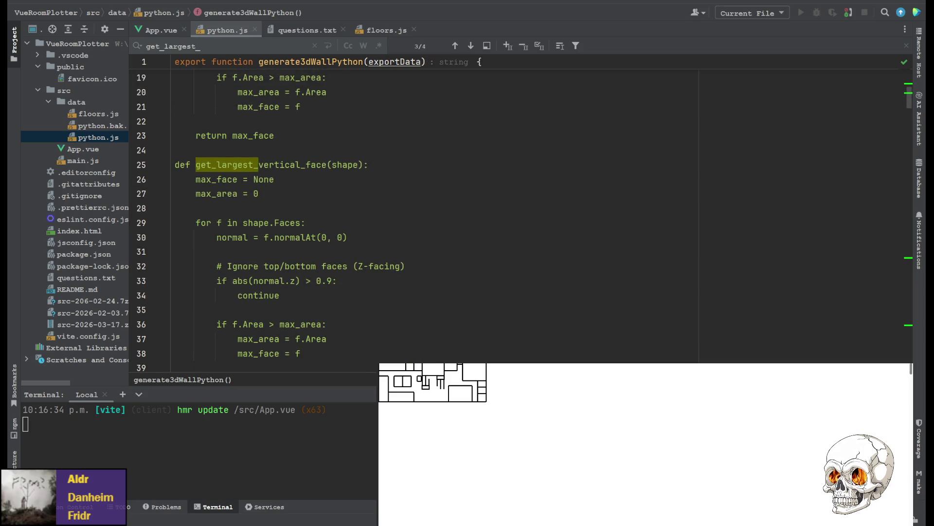
scroll(433, 214, "up", 4)
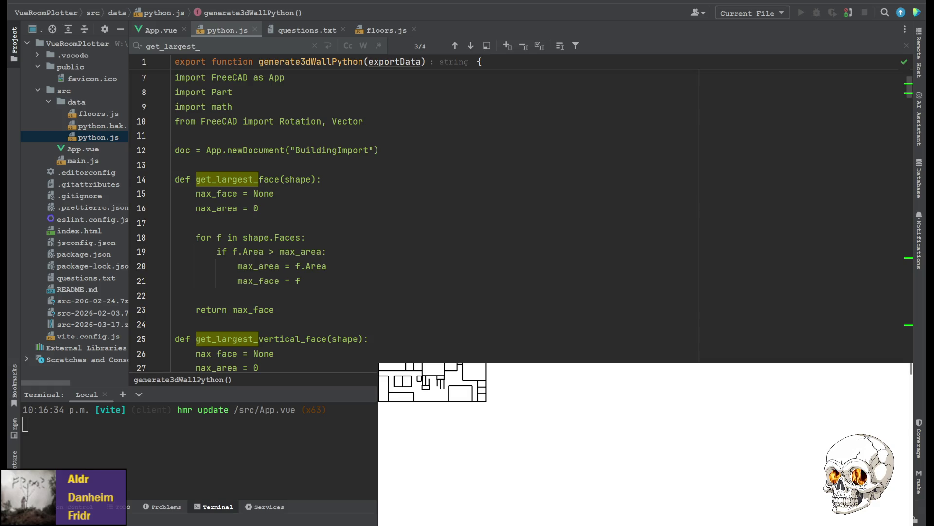
- Delete the face normal and area debug print from get_largest_face
left_click(311, 281)
key("Return")
key("Tab")
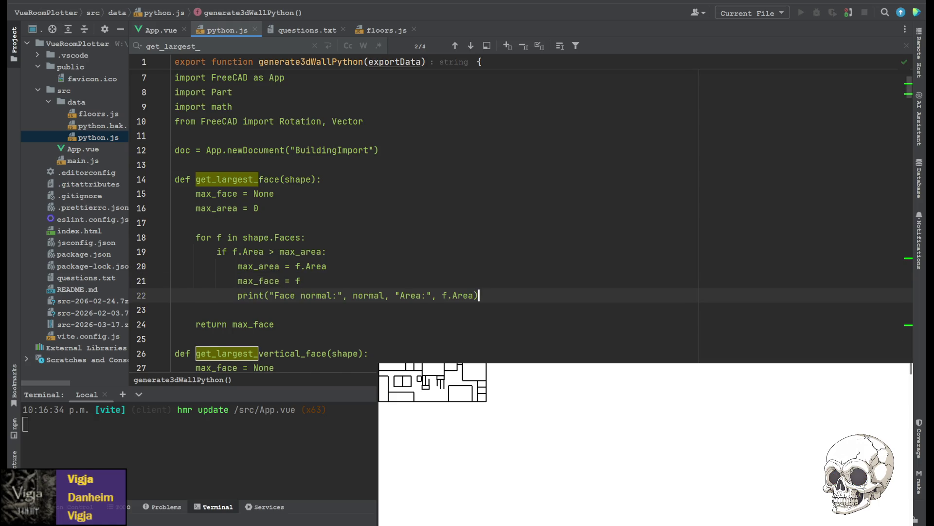
scroll(324, 252, "down", 4)
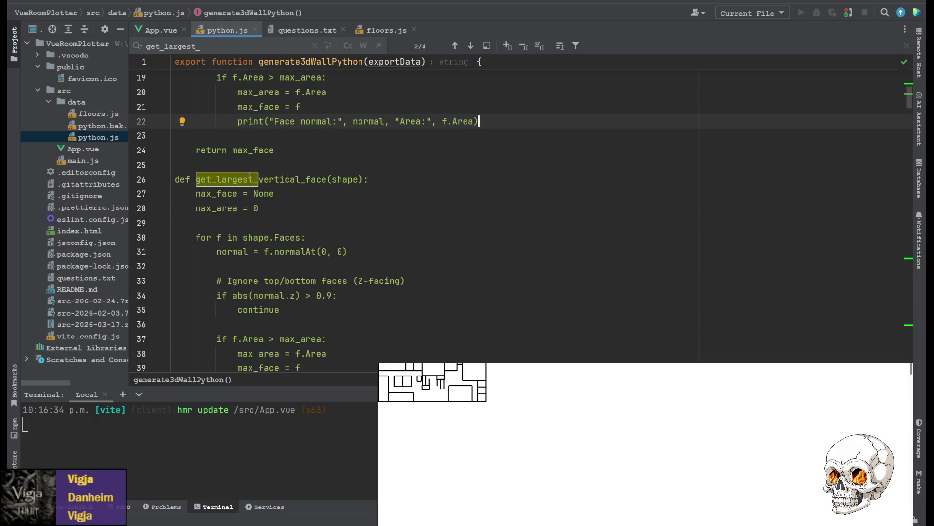
scroll(277, 168, "up", 4)
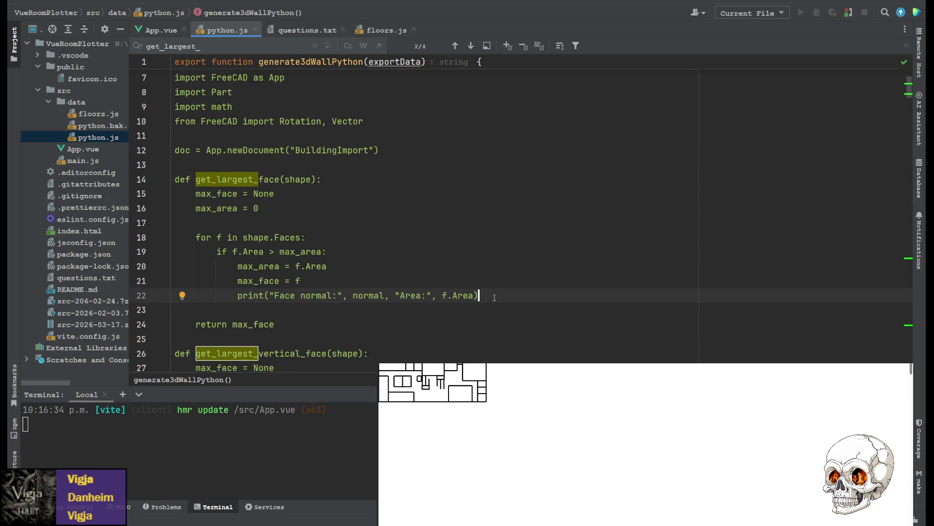
left_click(498, 282, "shift")
key("BackSpace")
- Paste the normal-and-area print after max_face = f in get_largest_vertical_face
scroll(246, 229, "down", 3)
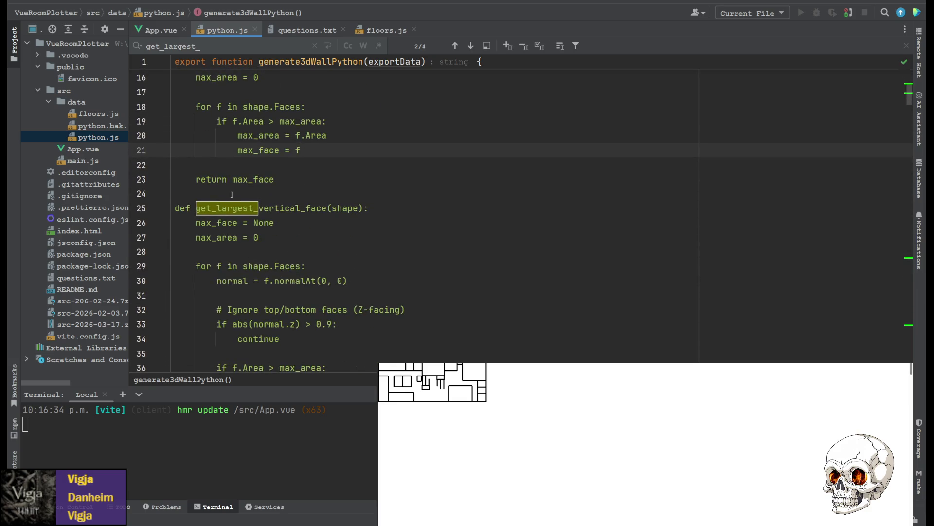
scroll(246, 229, "down", 2)
scroll(246, 229, "down", 1)
scroll(219, 144, "up", 1)
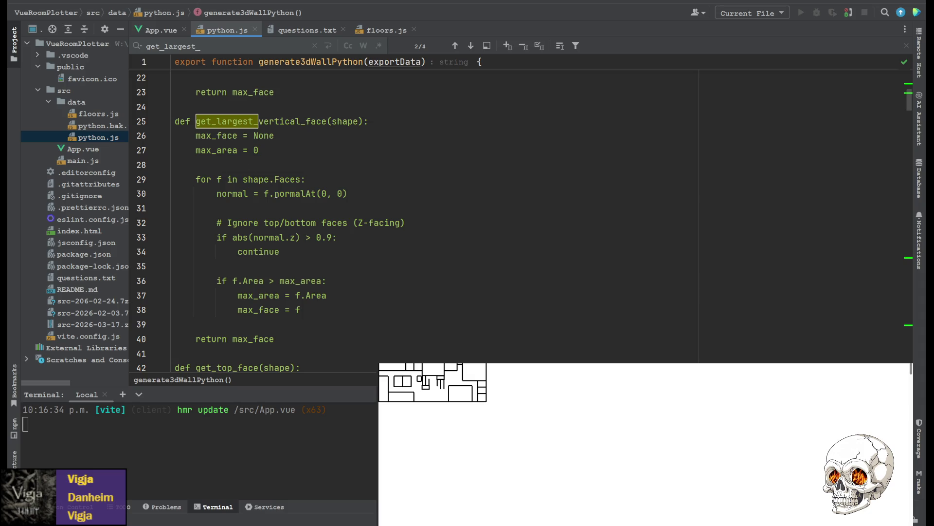
left_click(333, 304)
key("Return")
type("print(\"Face normal:\", normal, \"Area:\", f.Area)")
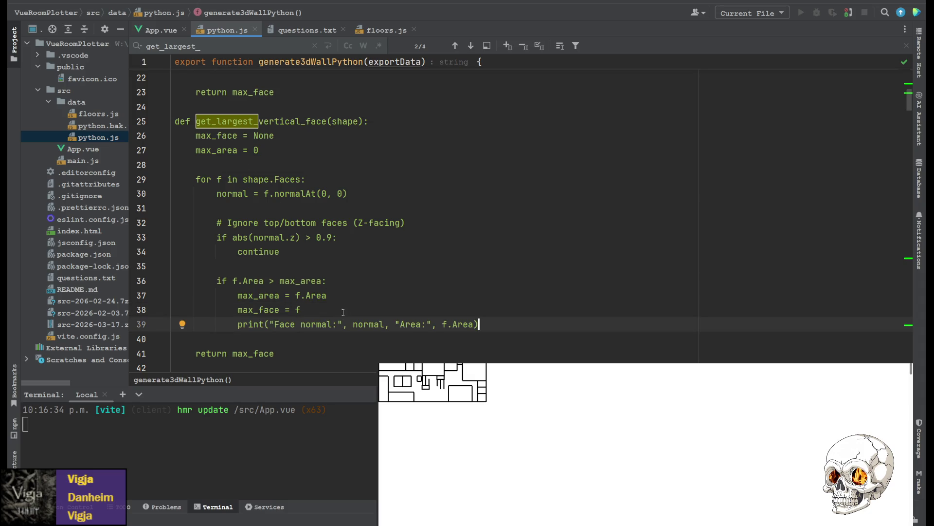
- Paste the same print after max_face = f on line 55 in get_top_face
scroll(335, 309, "down", 2)
scroll(334, 309, "down", 3)
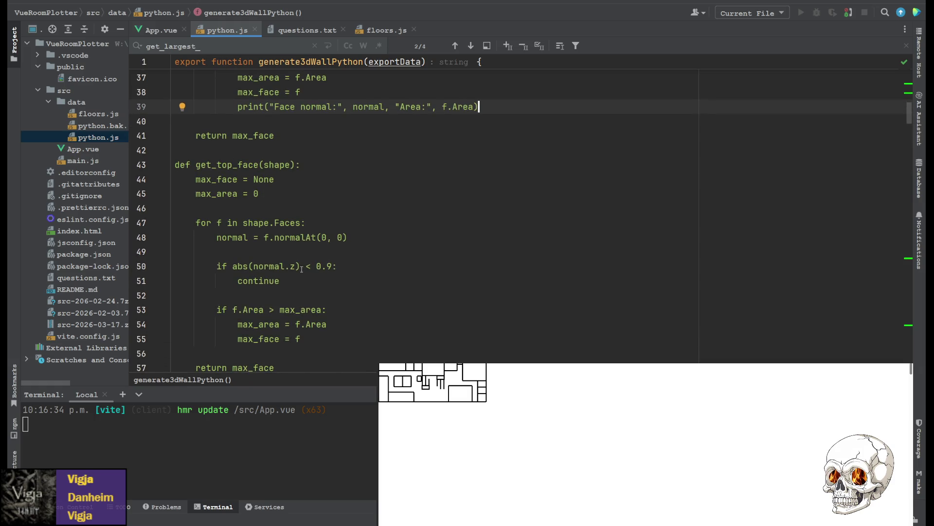
scroll(319, 303, "down", 1)
left_click(319, 303)
key("Return")
type("print(\"Face normal:\", normal, \"Area:\", f.Area)")
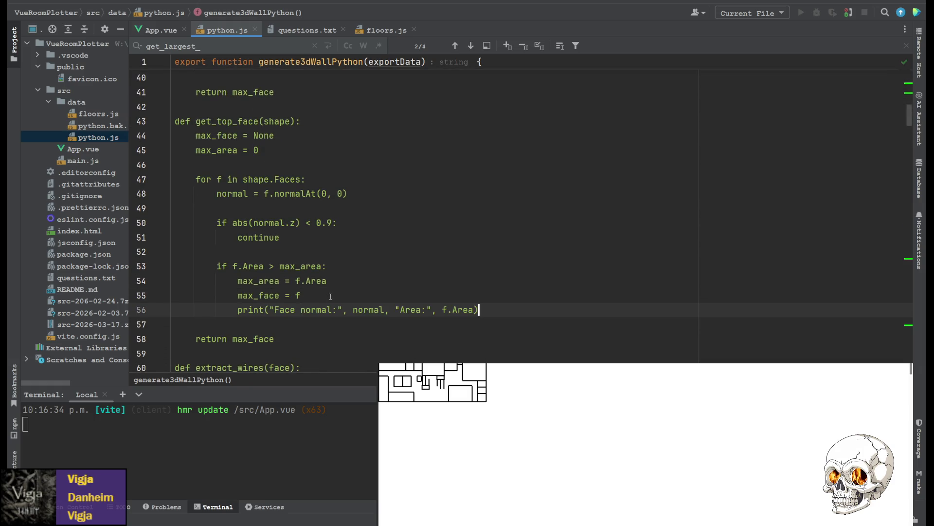
- Paste the copied code again below the print on line 56 in get_top_face
scroll(208, 193, "up", 2)
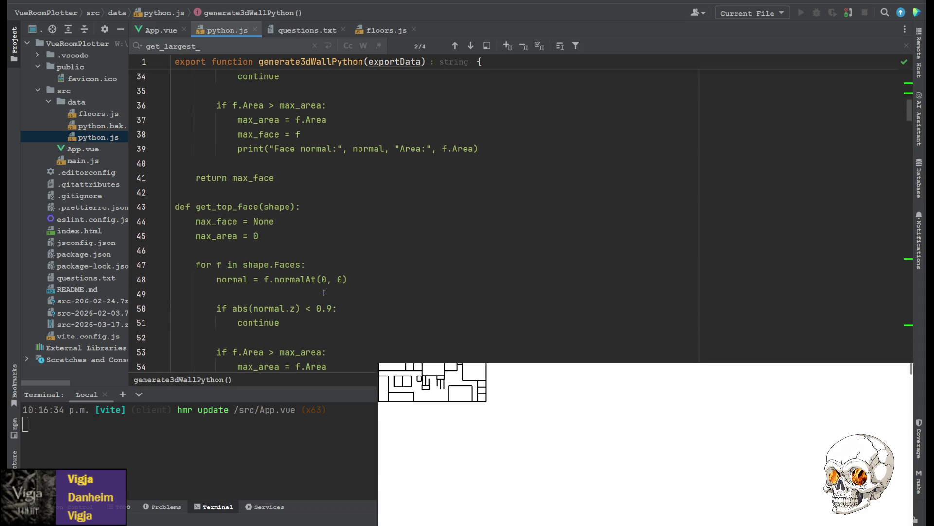
scroll(208, 193, "down", 1)
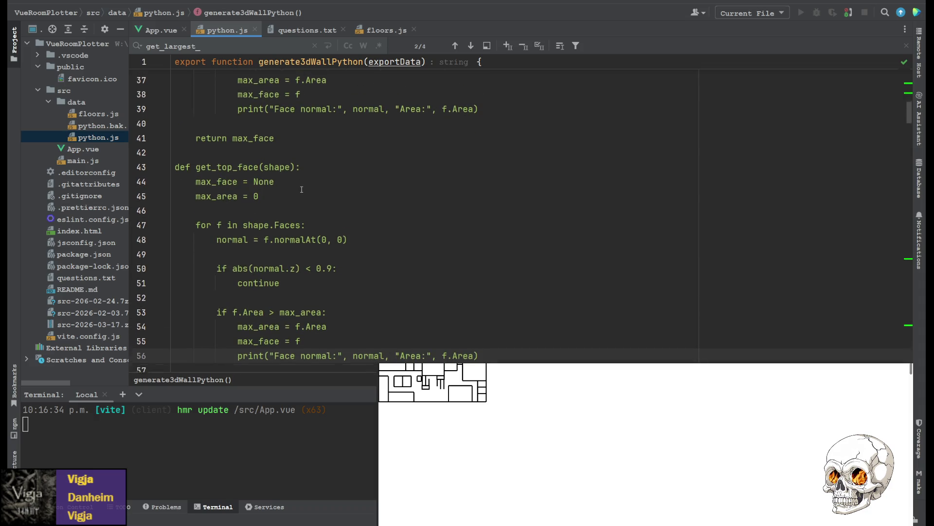
scroll(299, 202, "up", 3)
scroll(299, 203, "up", 1)
scroll(525, 245, "down", 6)
left_click(525, 245)
key("Return")
type("print(\"Face normal:\", normal, \"Area:\", f.Area)")
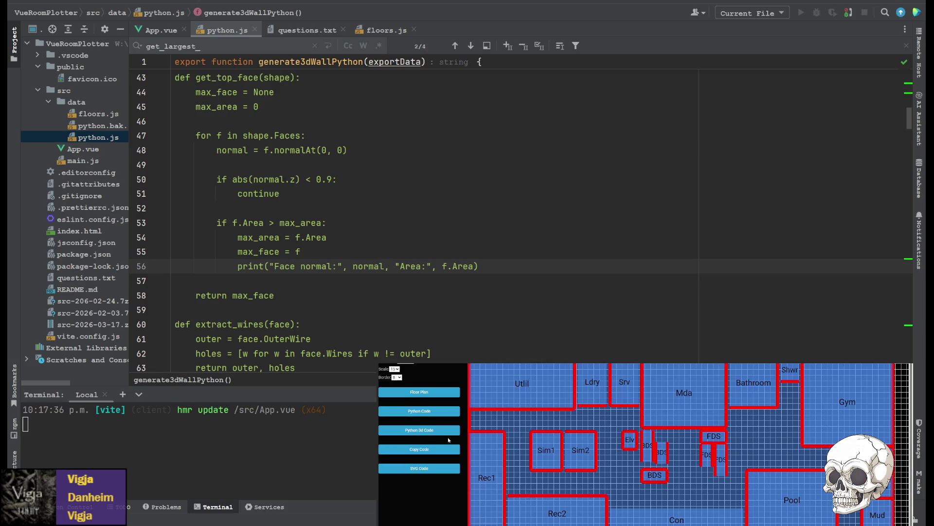
- Generate the FreeCAD macro with the Python 3d Code button on the preview page
left_click(446, 430)
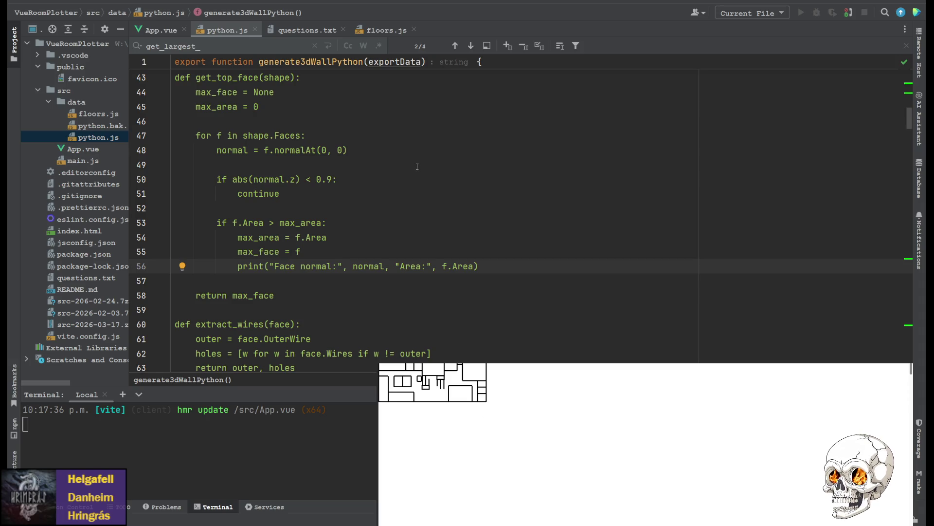
- Search python.js for wire_to_2d_points instead of vertical_face
type("vertical_face")
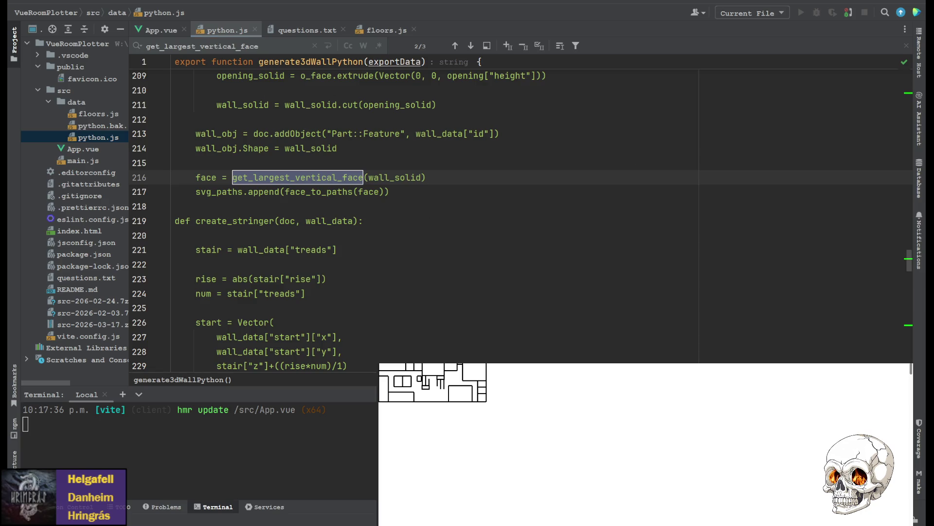
key("ctrl+a")
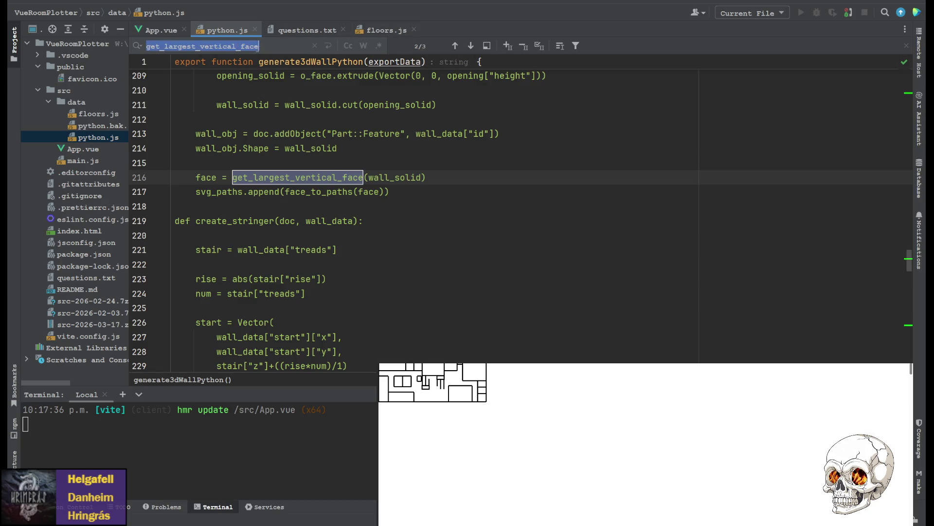
type("wire_to_2d_points")
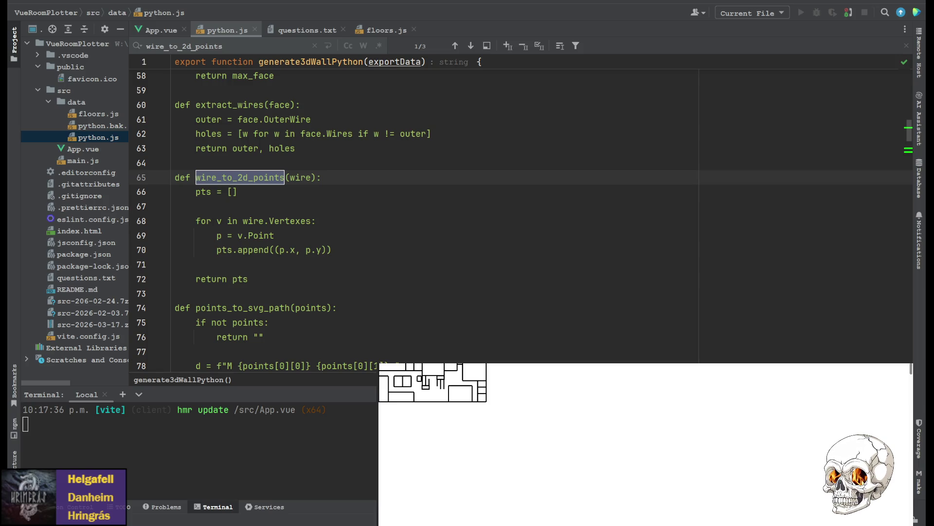
scroll(286, 279, "down", 2)
scroll(286, 279, "up", 2)
- Paste the wire_to_local_2d function after return pts, then search for face_to_local_paths
left_click(286, 279)
key("Return")
key("Return")
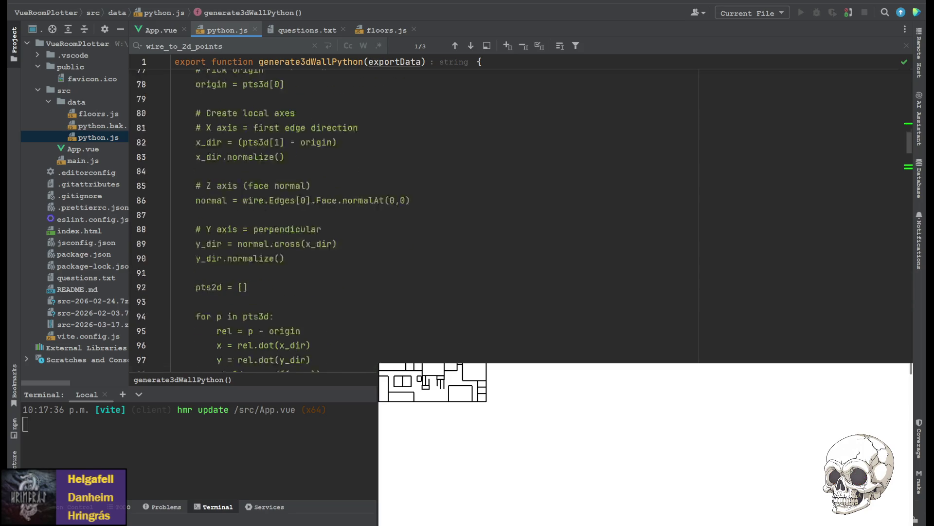
key("Escape")
key("BackSpace")
scroll(259, 237, "up", 1)
key("ctrl+v")
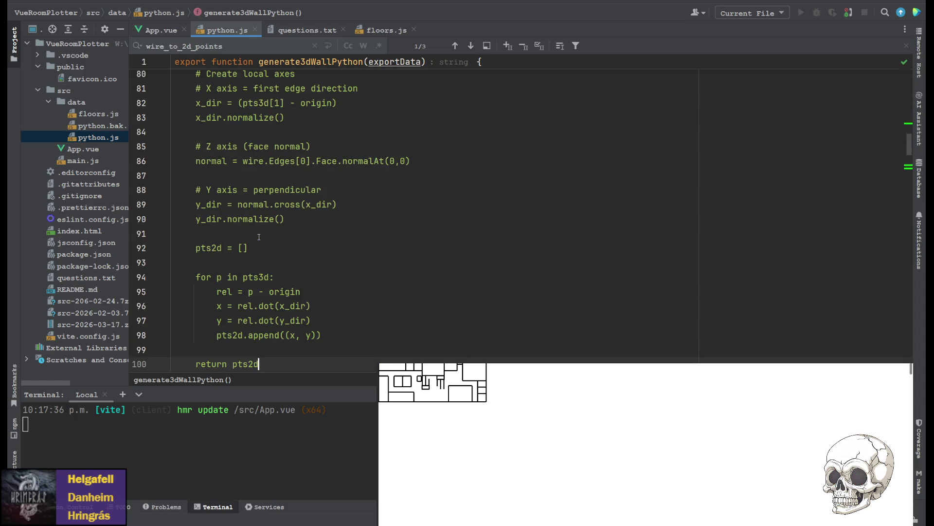
scroll(327, 258, "up", 4)
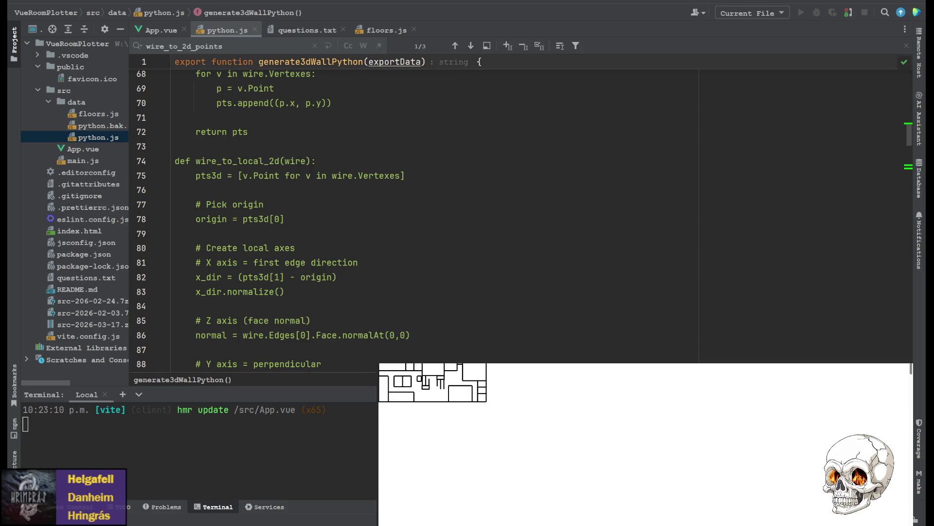
key("ctrl+f")
type("face_to_local_paths")
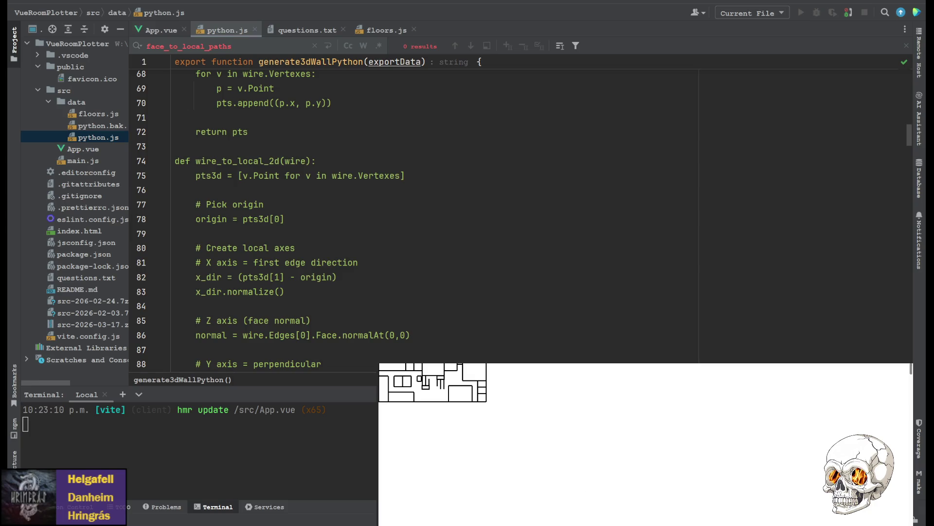
- Paste the face_to_local_paths function below wire_to_local_2d's return pts2d
scroll(390, 219, "down", 7)
left_click(175, 248)
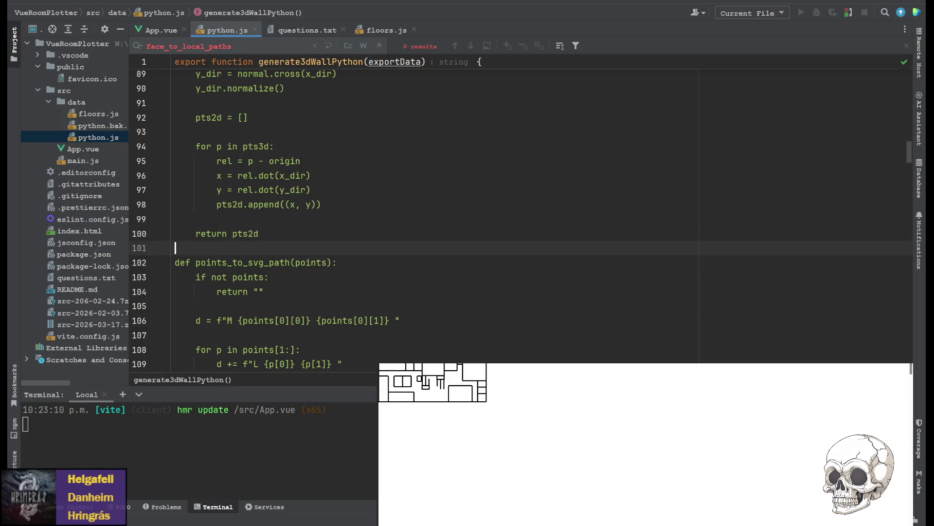
key("Return")
key("Return")
type("def face_to_local_paths(face):     outer, holes = extract_wires(face)      outer_pts = wire_to_local_2d(outer)      hole_pts = []     for h in holes:         hole_pts.append(wire_to_local_2d(h))      return outer_pts, hole_pts")
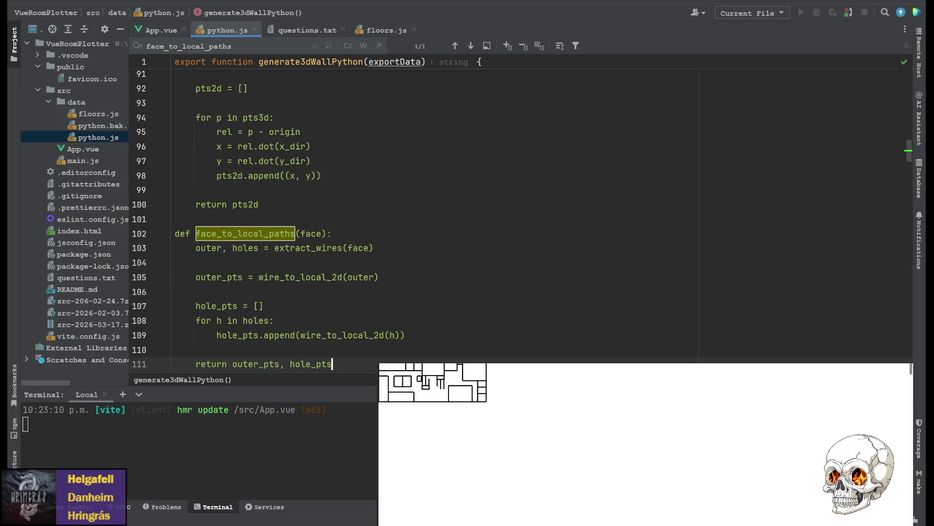
- Search python.js for export_element_svg to confirm it has no matches
scroll(373, 220, "up", 5)
scroll(373, 221, "down", 6)
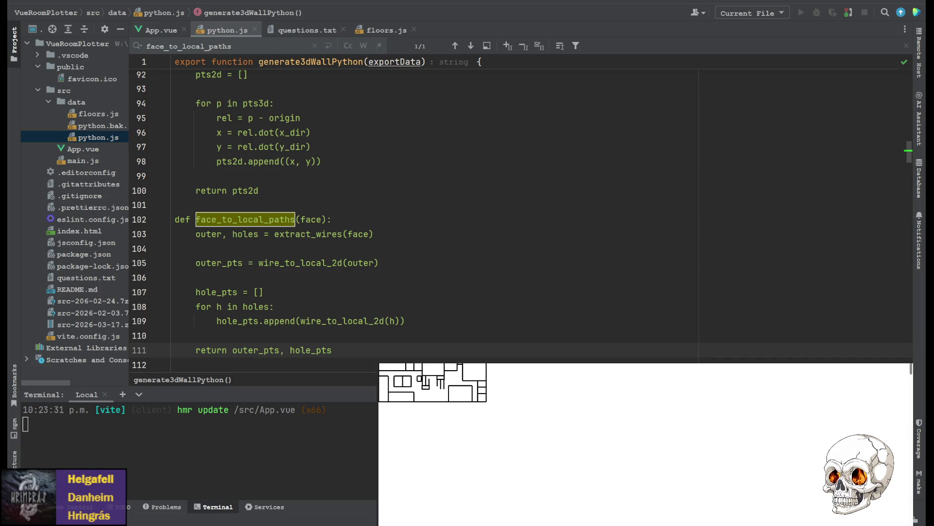
type("export_element_svg")
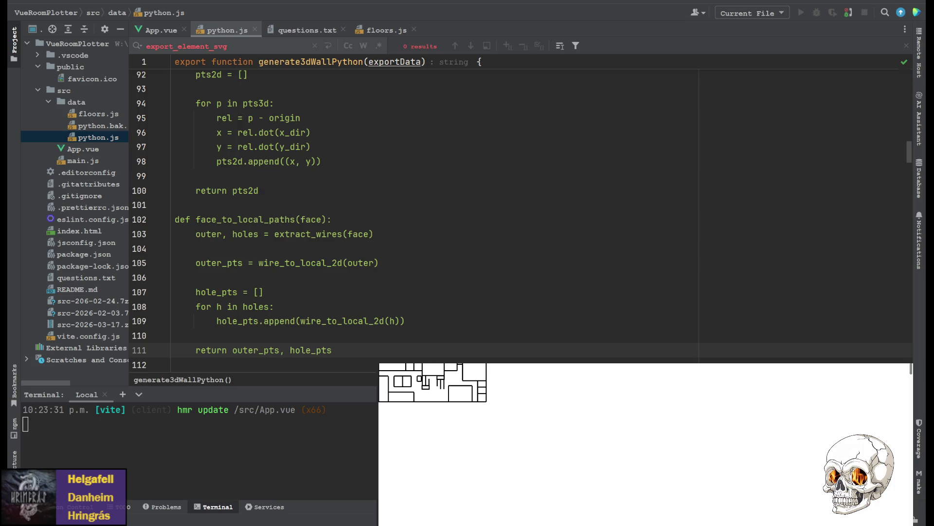
- Paste the export_element_svg function below face_to_local_paths
scroll(433, 209, "down", 4)
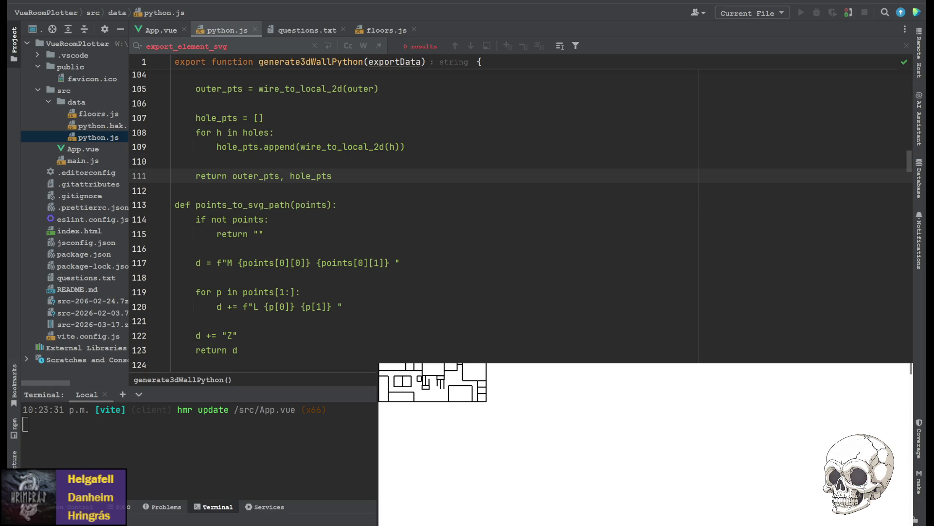
scroll(433, 209, "up", 4)
scroll(309, 235, "down", 3)
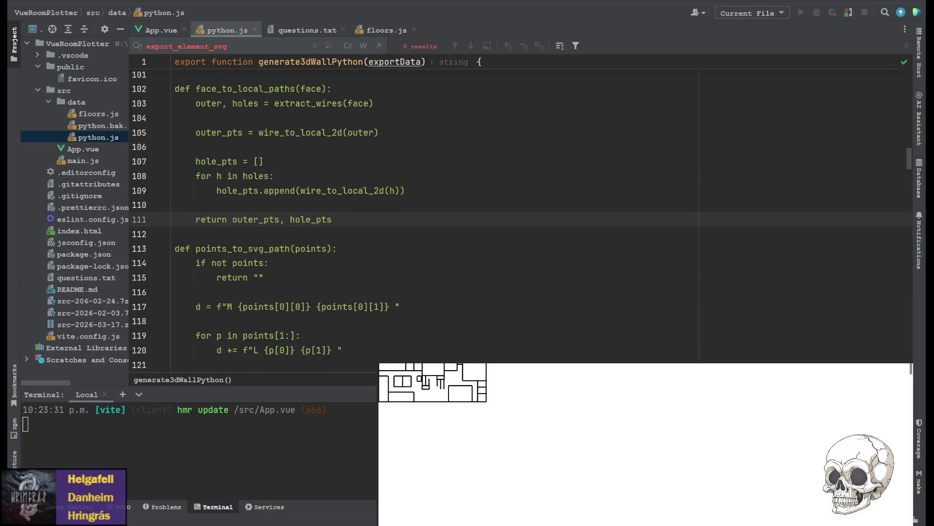
left_click(309, 235)
key("Return")
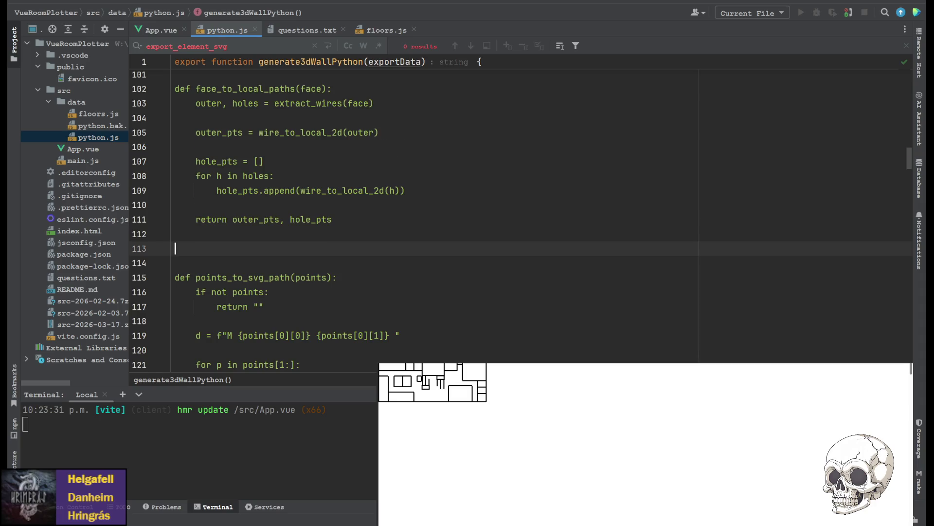
key("ctrl+v")
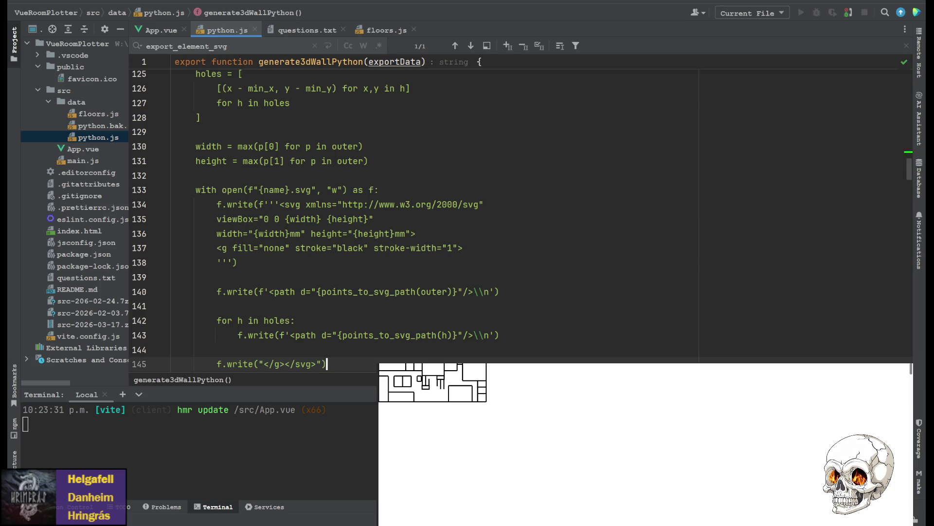
- Clear the mistaken search text and search for get_largest_vertical_face instead
left_click(374, 218)
key("ctrl+f")
key("ctrl+v")
key("ctrl+a")
key("BackSpace")
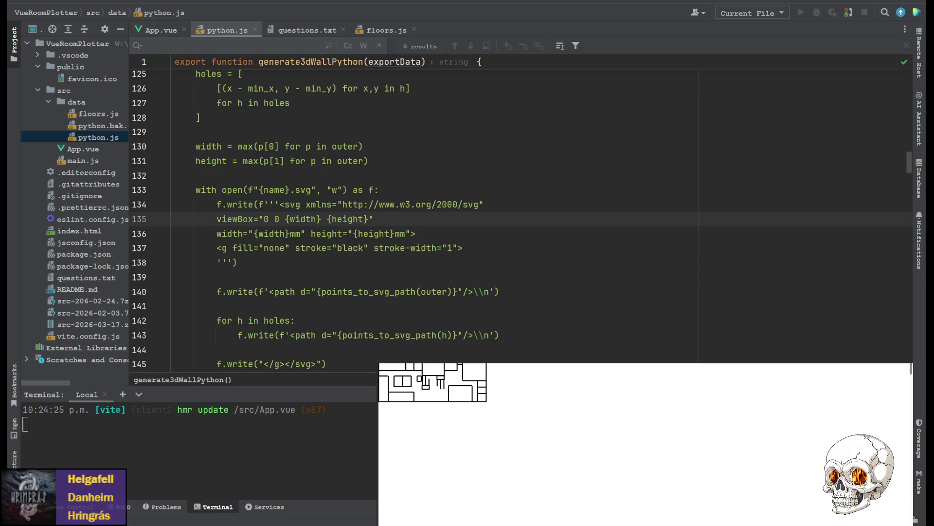
type("get_largest_vertical_face")
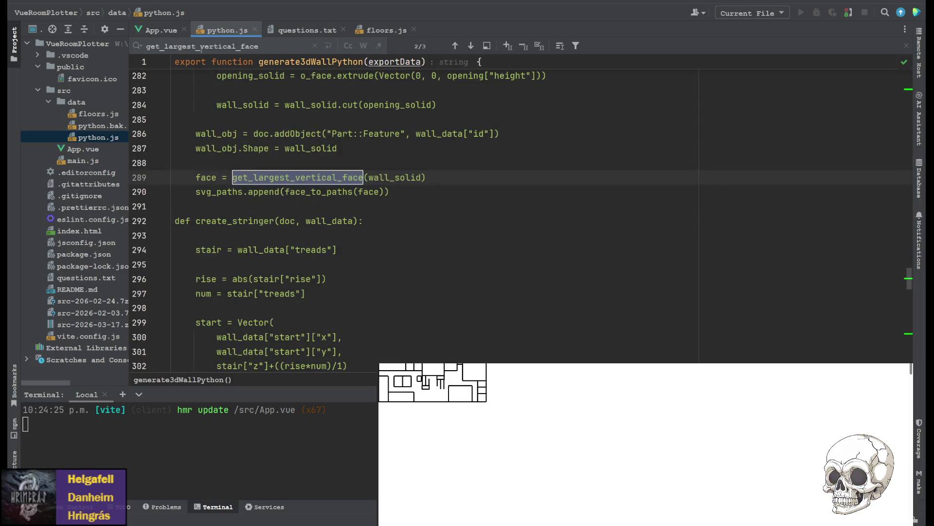
- Overwrite a selected svg_paths.append call with export_element_svg
left_click(236, 190)
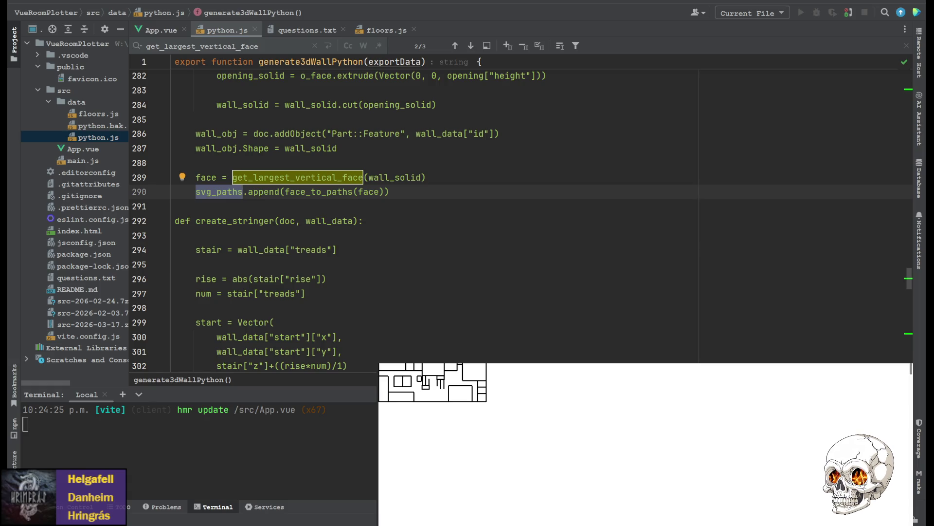
left_click_drag(281, 191, 196, 192)
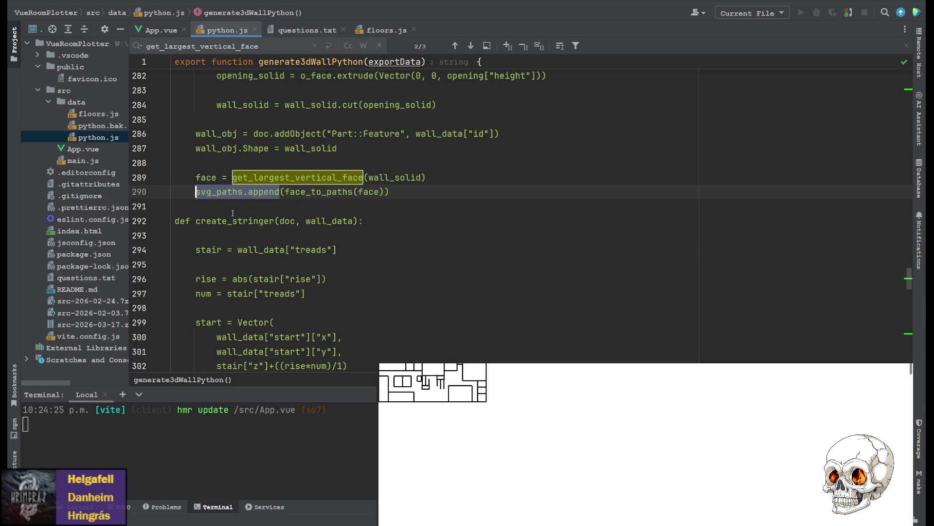
type("export_element_svg")
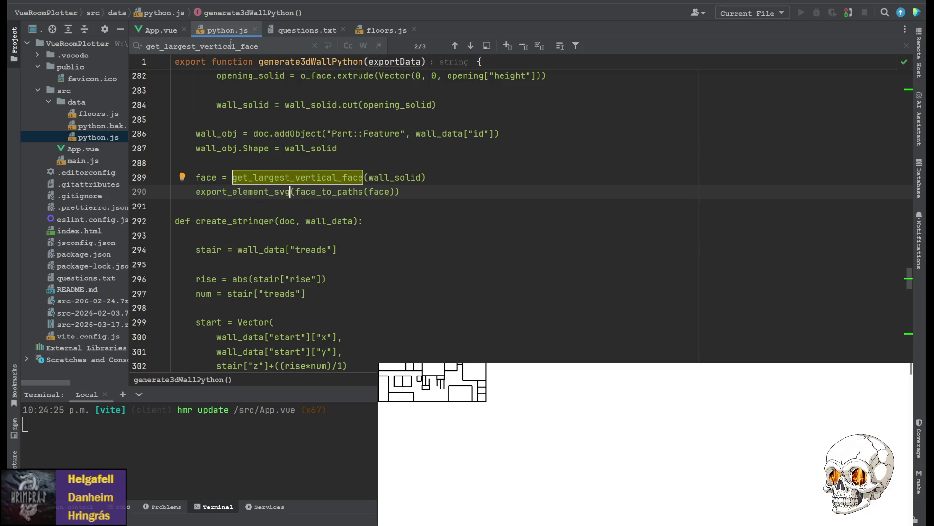
scroll(259, 200, "up", 2)
scroll(259, 199, "down", 1)
scroll(292, 131, "down", 2)
scroll(292, 131, "down", 10)
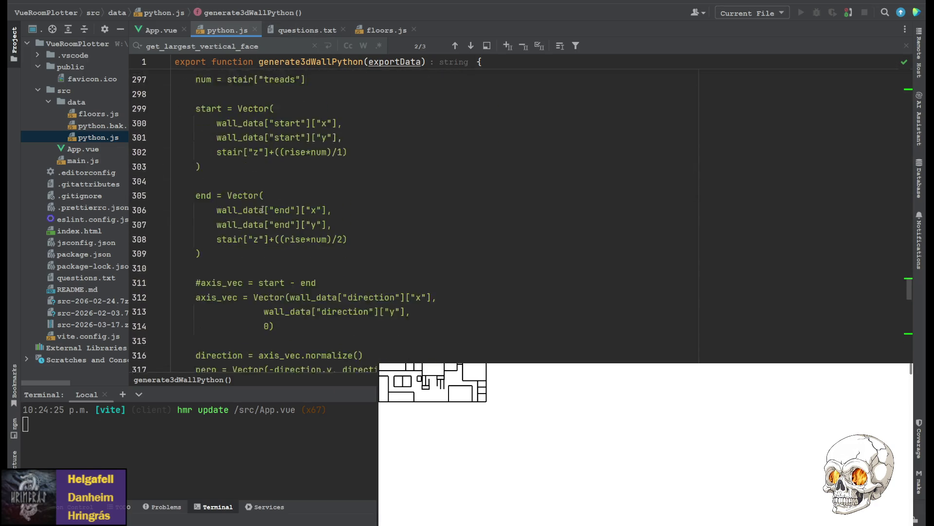
scroll(214, 214, "down", 7)
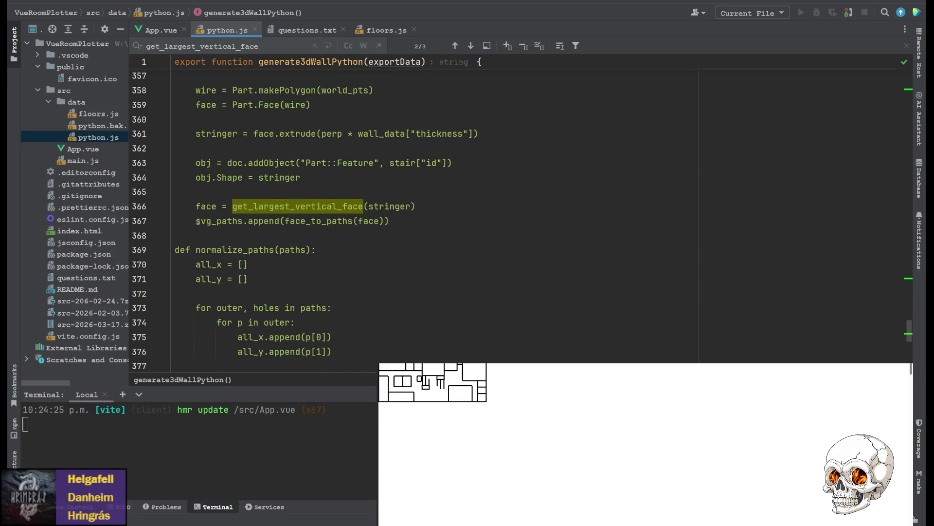
- Replace the stringer's svg_paths.append call on line 367 with export_element_svg
left_click_drag(195, 221, 280, 221)
key("ctrl+f")
scroll(289, 102, "down", 1)
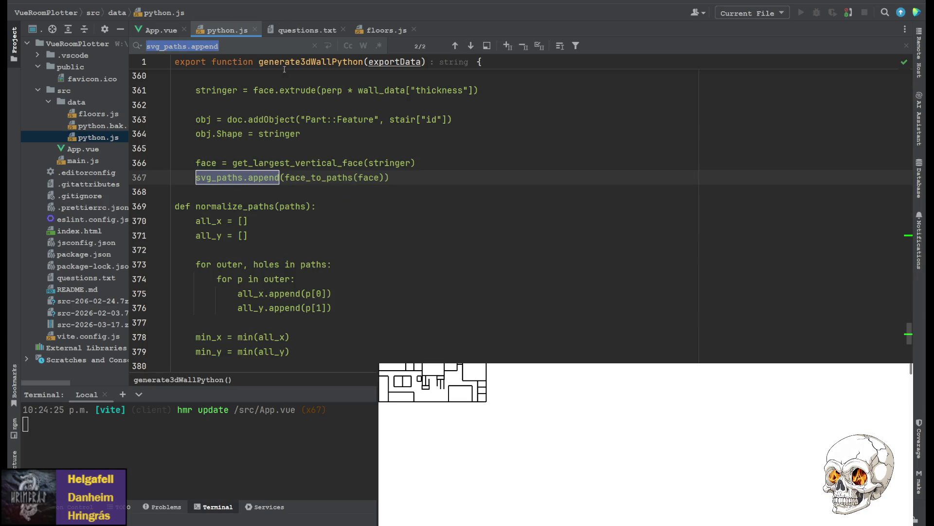
left_click(203, 177)
left_click_drag(195, 177, 280, 178)
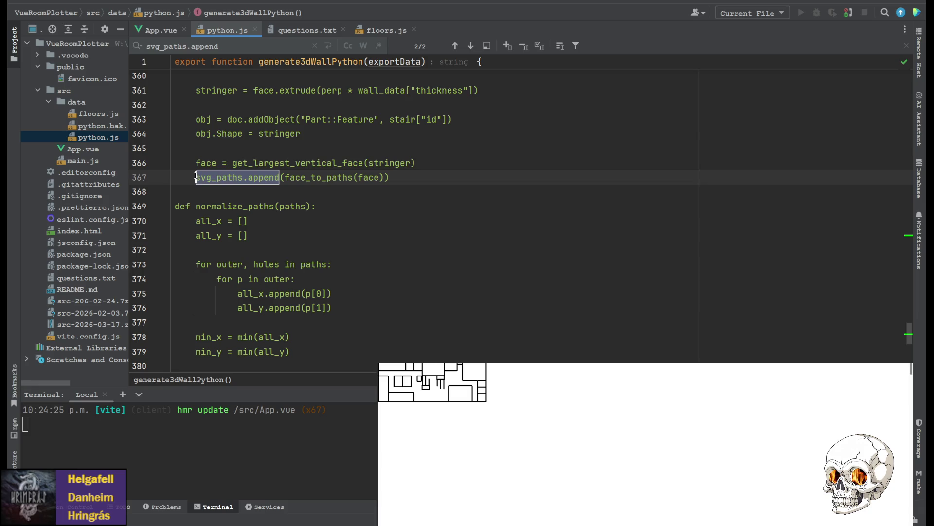
type("export_element_svg")
left_click(456, 46)
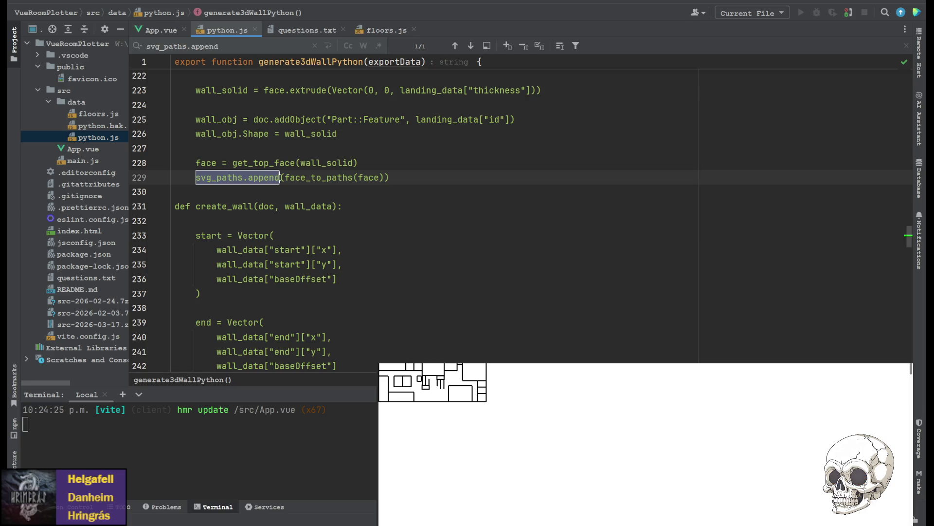
- Make the landing export call export_element_svg with its id and face, and save
left_click(195, 178)
left_click_drag(196, 177, 280, 177)
type("export_element_svg")
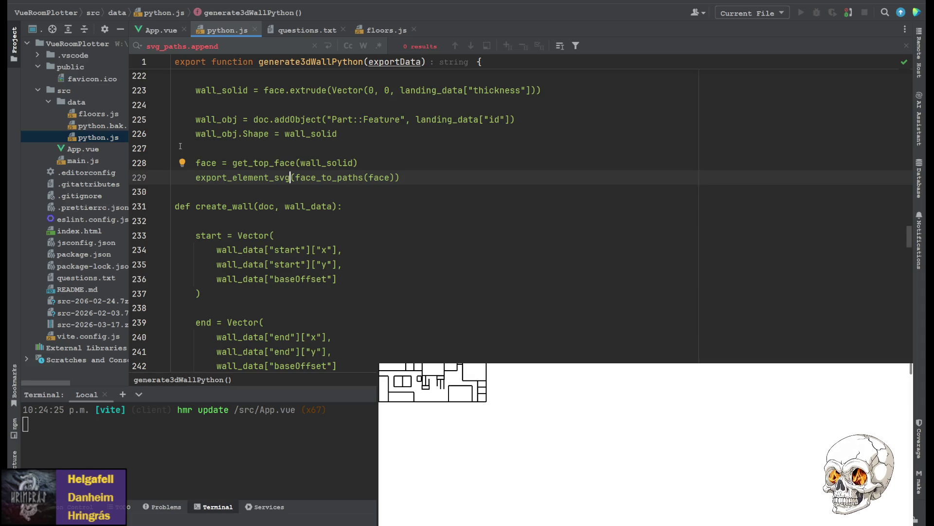
scroll(325, 179, "up", 5)
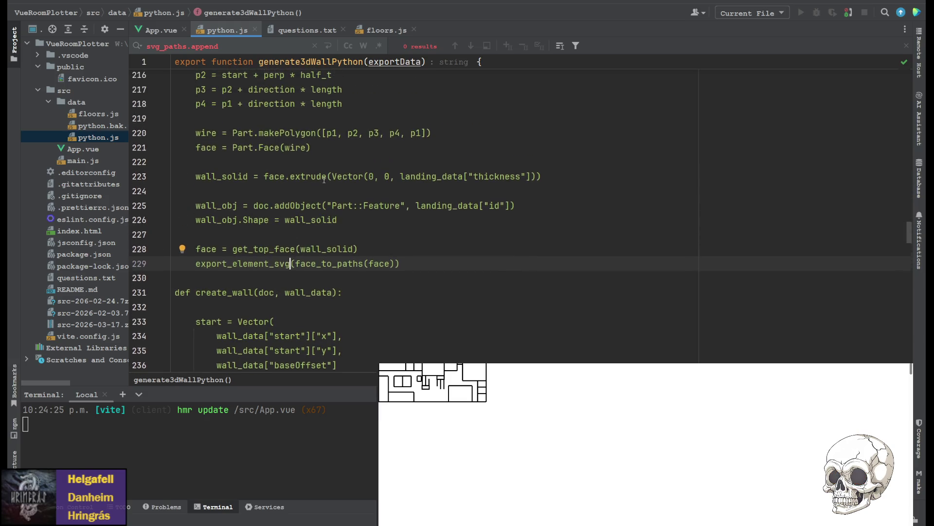
scroll(260, 259, "up", 9)
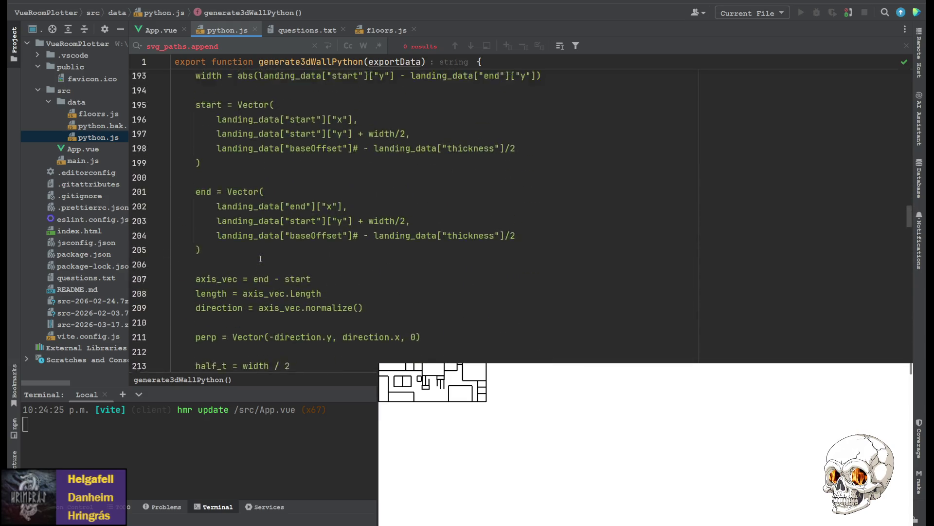
scroll(260, 259, "down", 6)
scroll(260, 259, "down", 3)
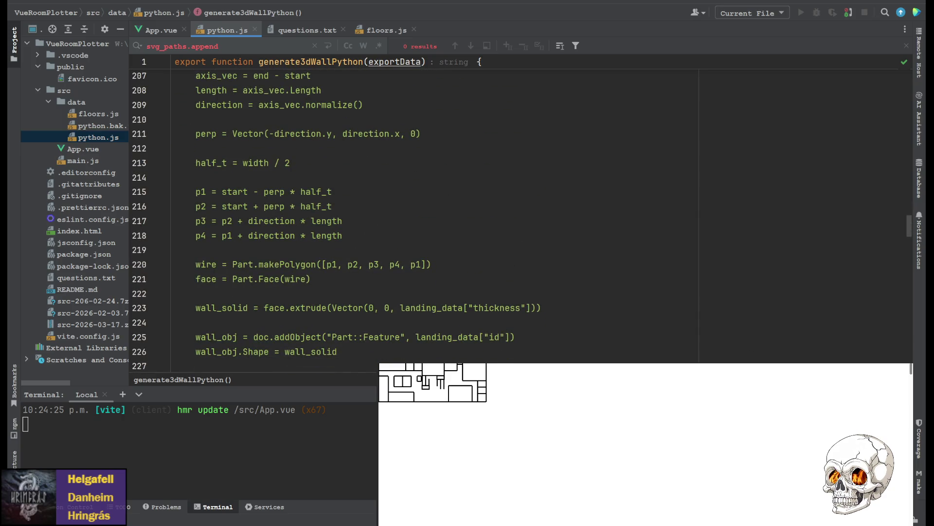
scroll(315, 245, "up", 6)
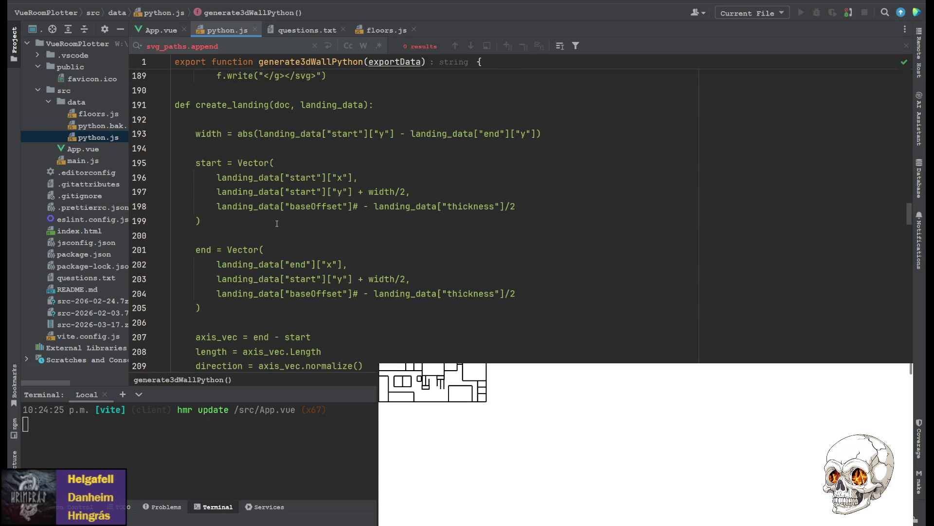
scroll(326, 144, "down", 10)
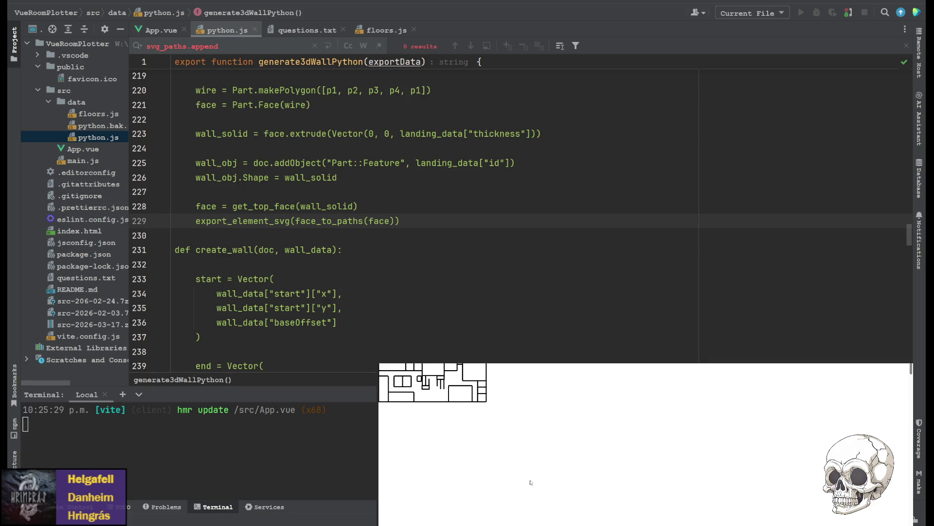
key("ctrl+shift+Left")
key("ctrl+shift+Left")
key("ctrl+shift+Left")
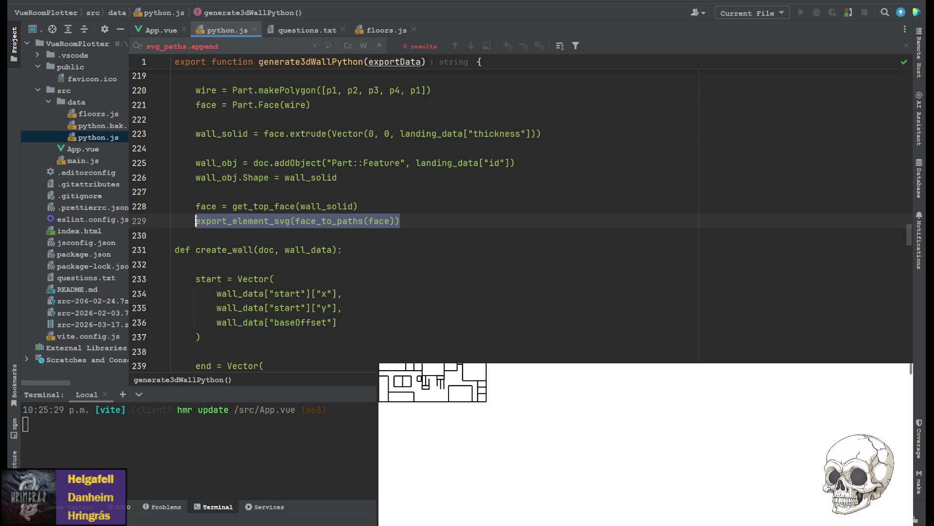
type("export_element_svg(landing_data[\"id\"], face)")
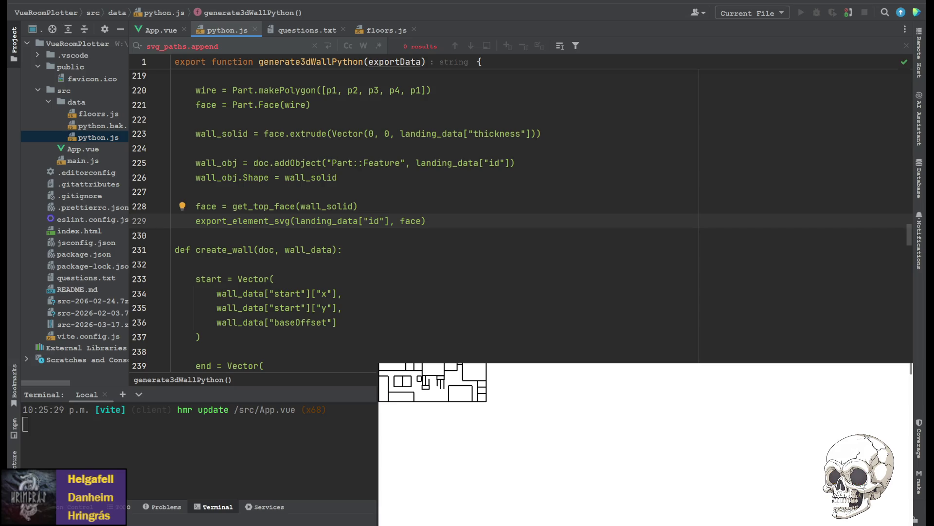
key("ctrl+s")
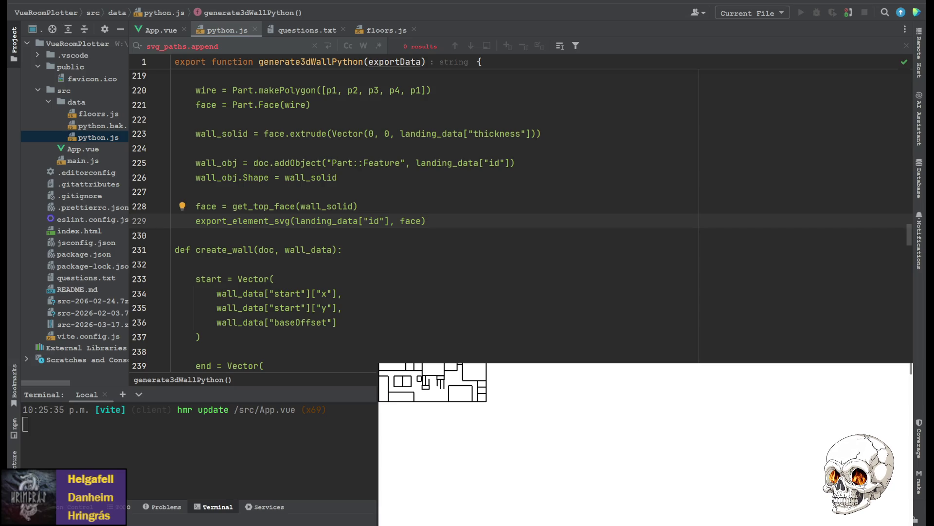
- Rewrite the wall export as export_element_svg(wall_data["id"], face) and save
scroll(419, 214, "down", 20)
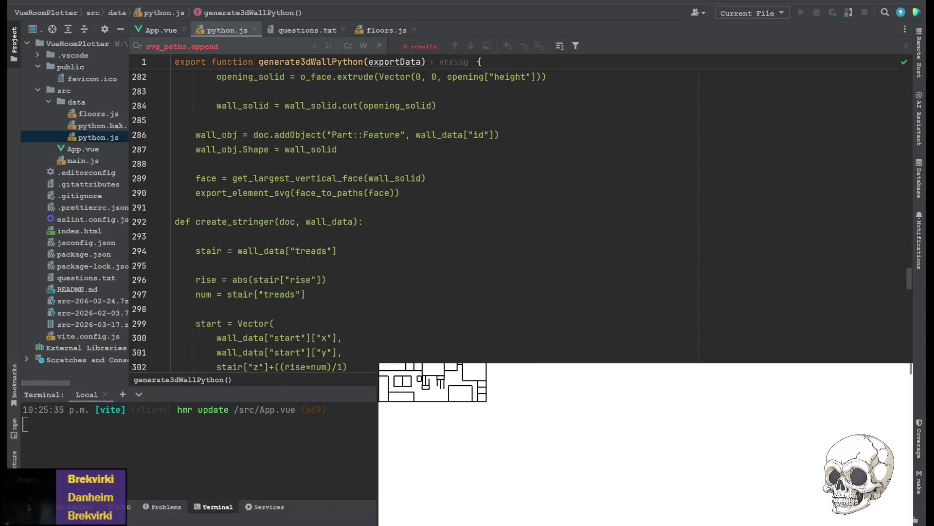
left_click(400, 192)
key("ctrl+shift+Left")
key("ctrl+shift+Left")
key("ctrl+shift+Left")
type("export_element_svg(wall_data[\"id\"], face)")
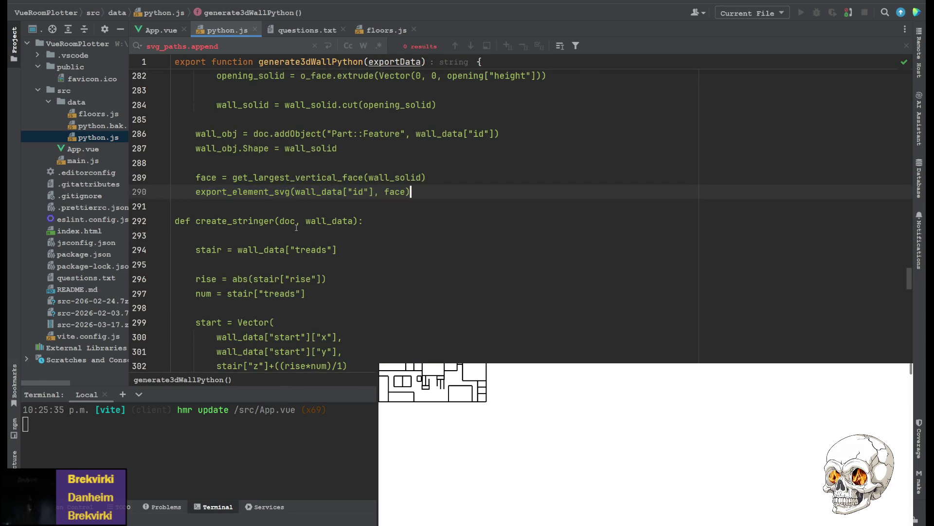
key("ctrl+s")
- Rewrite the stringer export on line 367 to pass the stair id and face
scroll(419, 214, "down", 15)
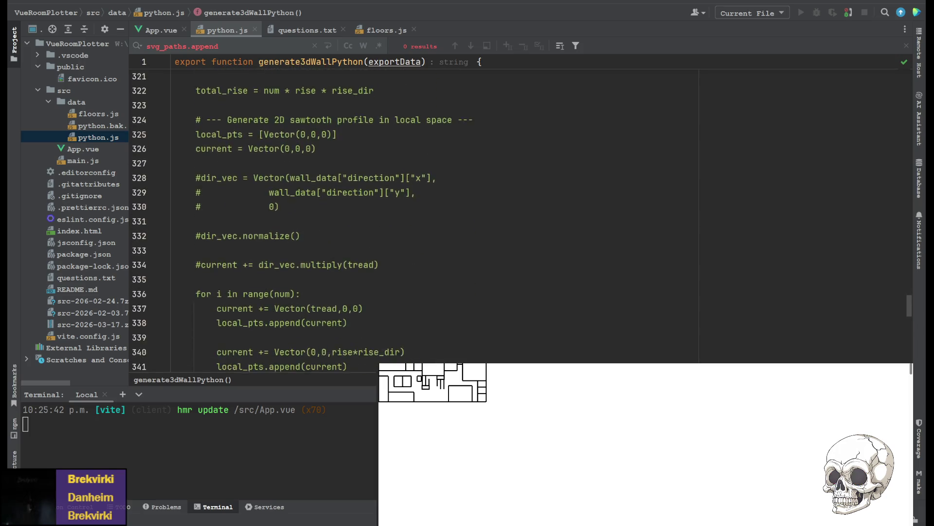
scroll(418, 214, "down", 10)
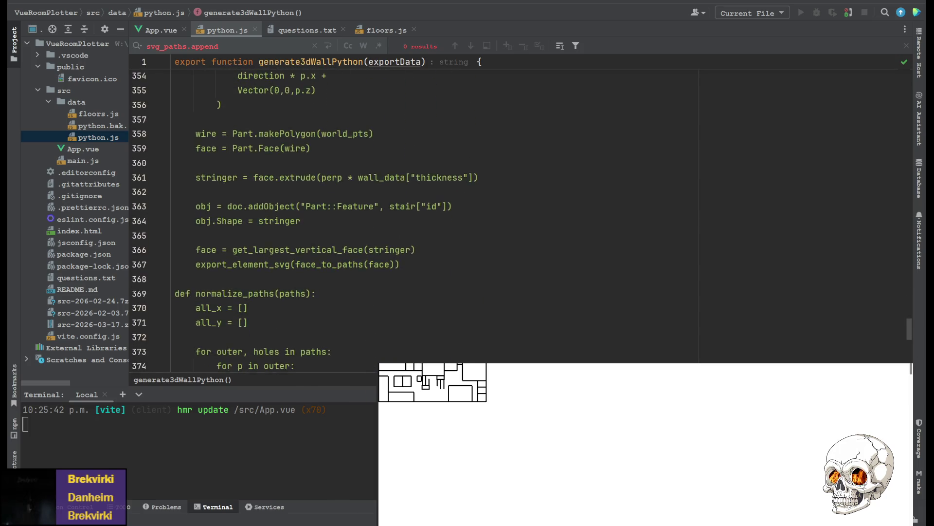
left_click_drag(392, 221, 195, 221)
type("export_element_svg(stair[\"id\"], face)")
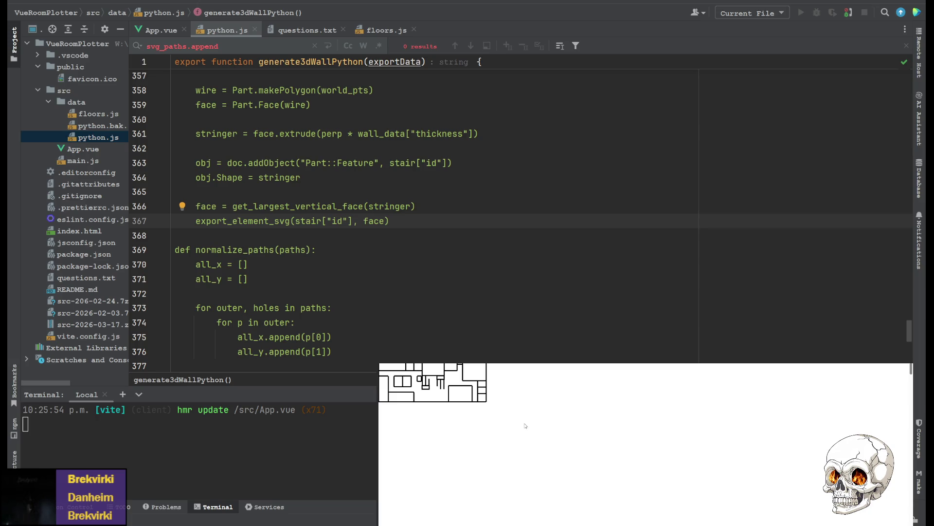
scroll(535, 214, "down", 10)
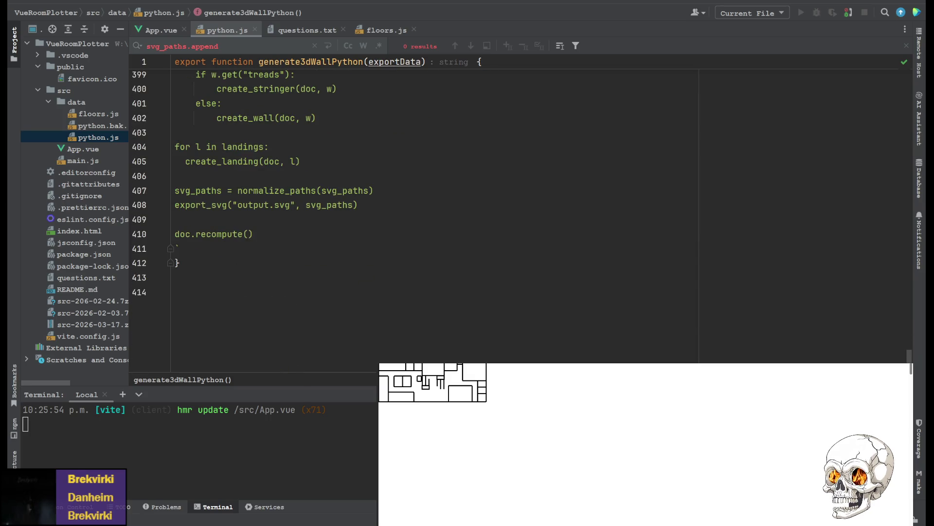
left_click(175, 205)
- Prefix the export_svg("output.svg") and normalize_paths lines with # to disable them
type("#")
left_click(175, 190)
type("#")
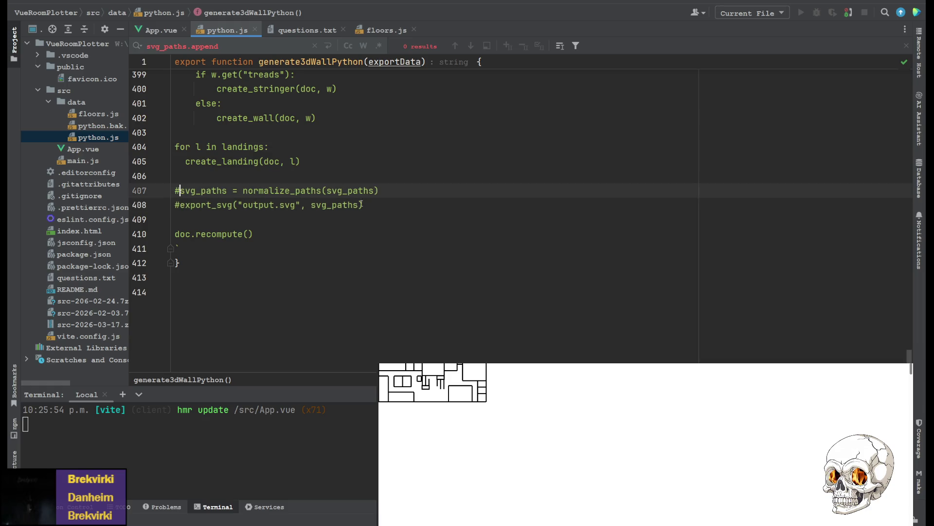
key("End")
scroll(370, 219, "up", 4)
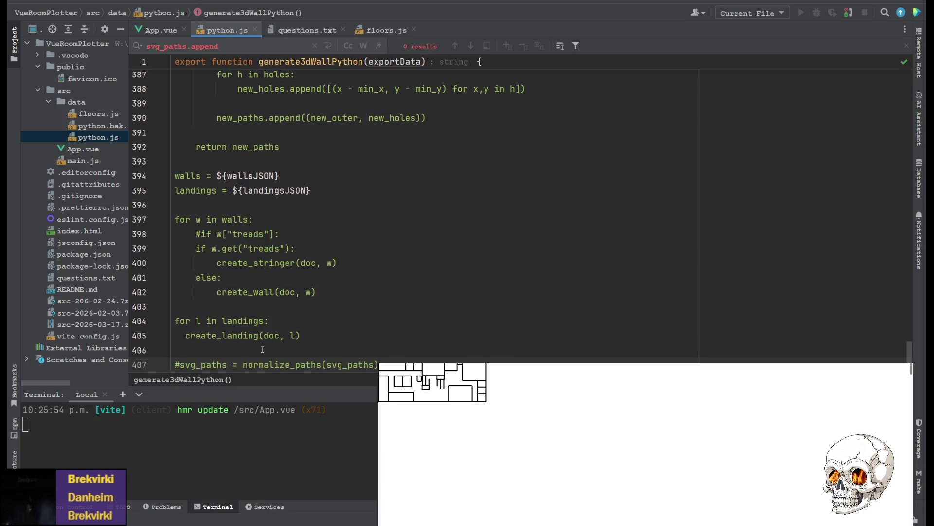
scroll(301, 144, "up", 13)
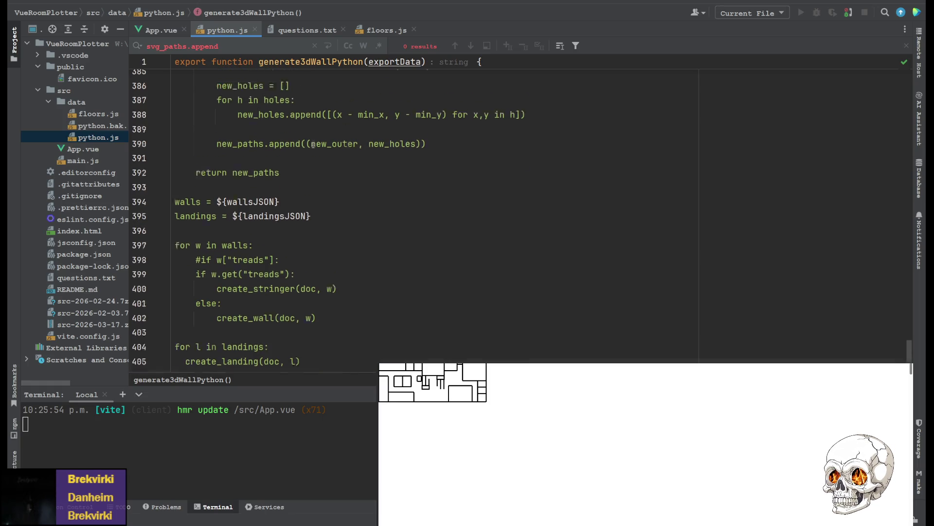
scroll(324, 138, "up", 20)
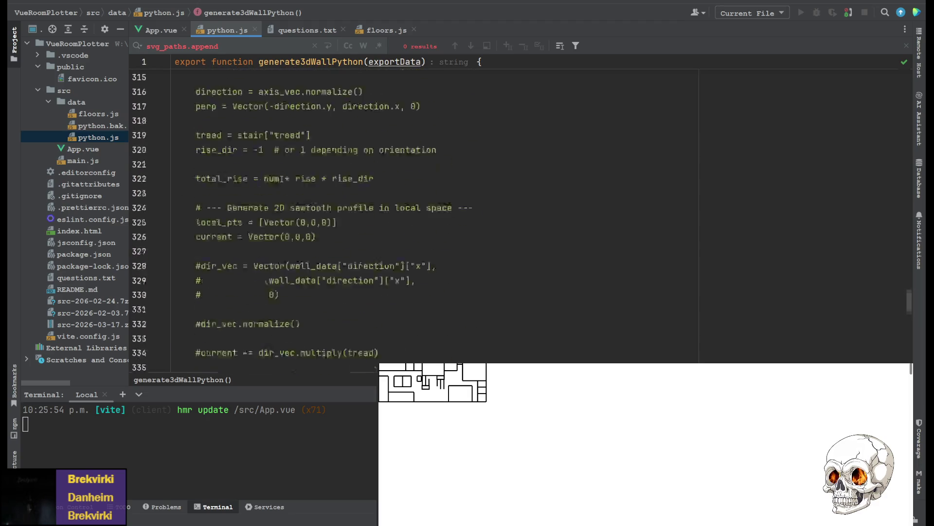
scroll(281, 178, "up", 16)
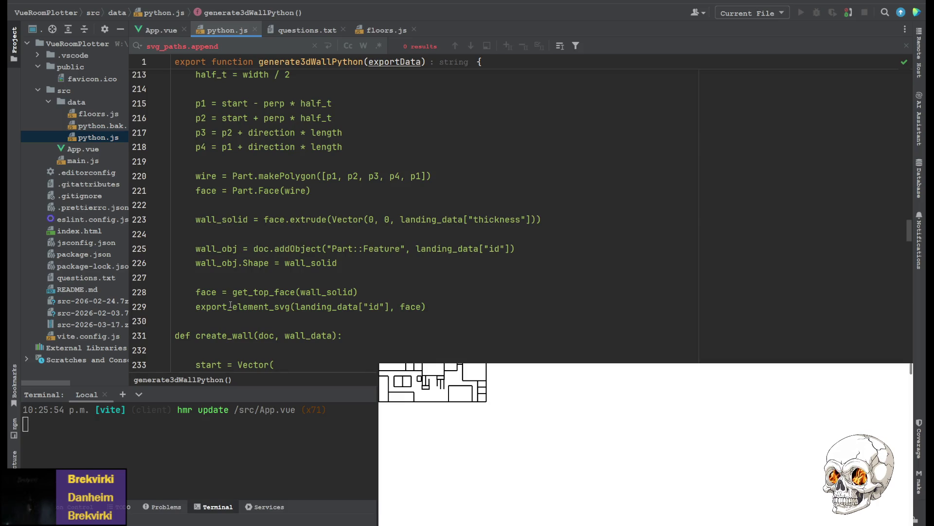
scroll(230, 310, "up", 12)
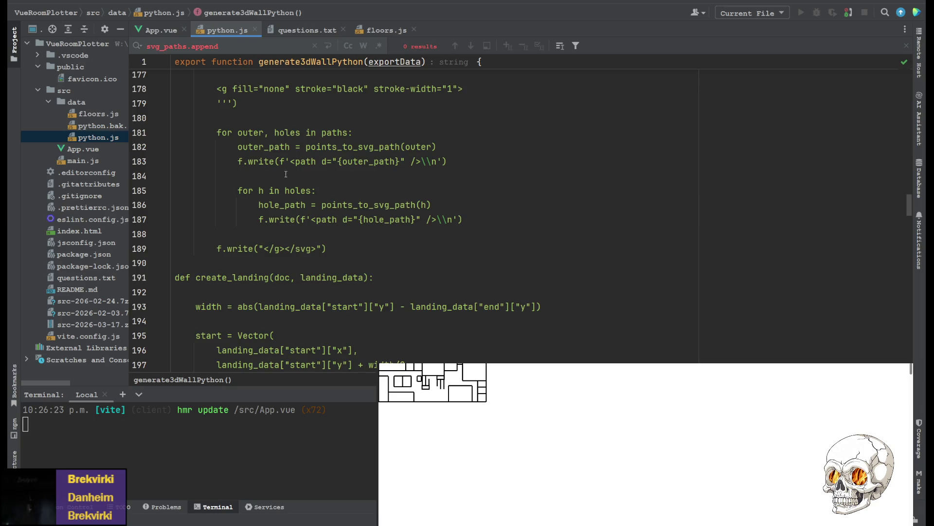
- Remove the ../ prefix from the filename in export_svg's open() call
scroll(240, 254, "up", 4)
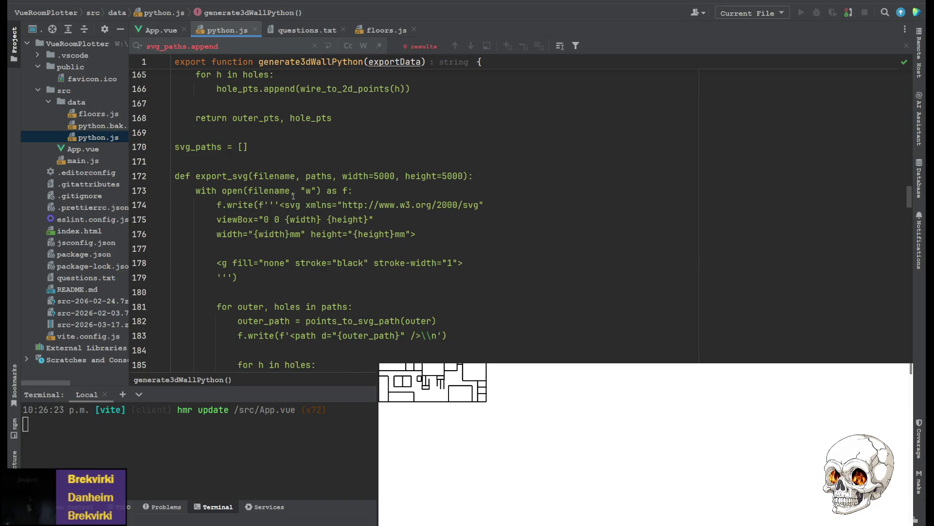
double_click(271, 176)
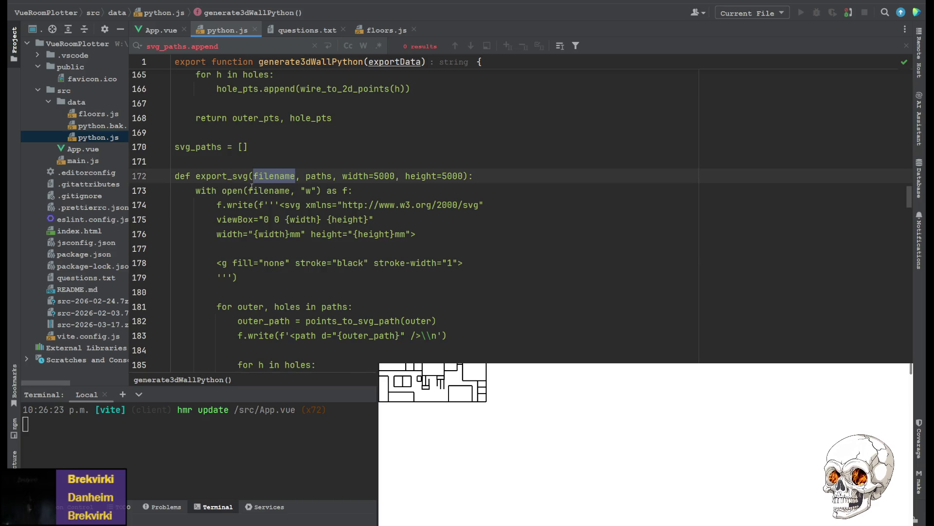
left_click(249, 191)
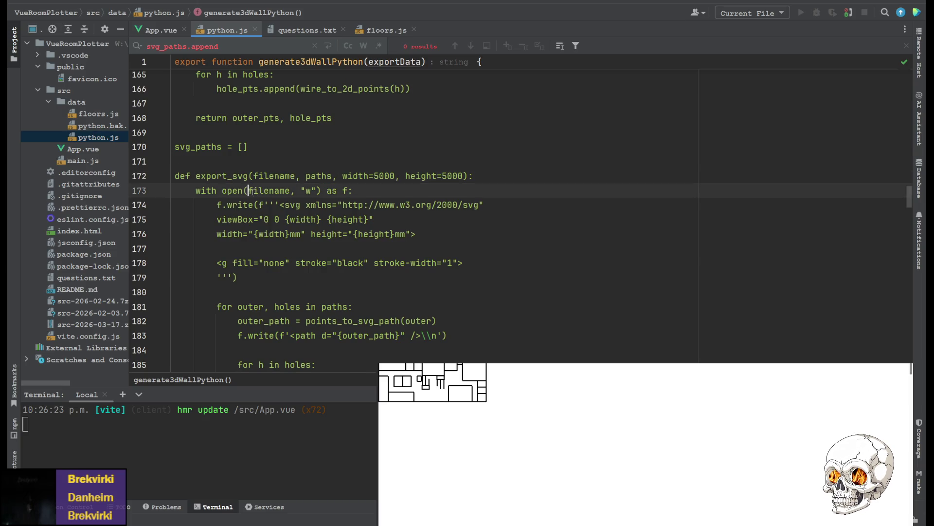
type(".")
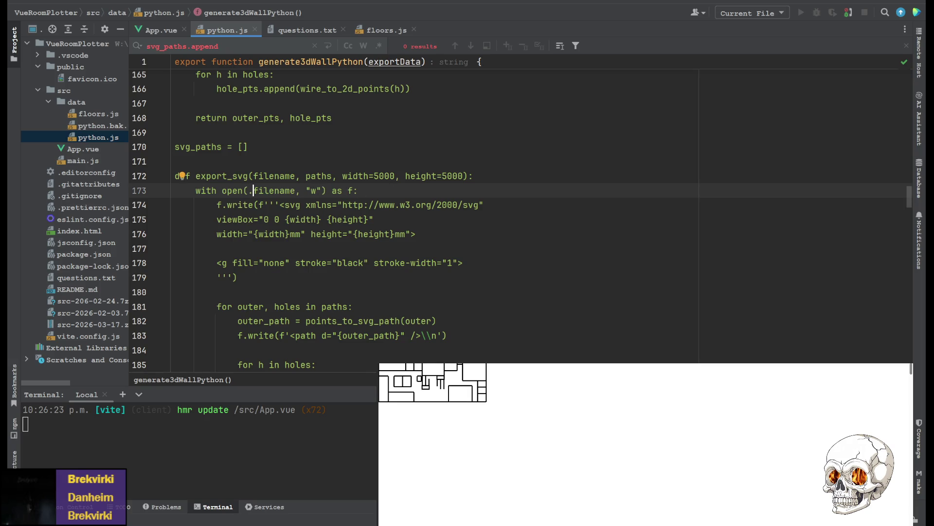
type("./")
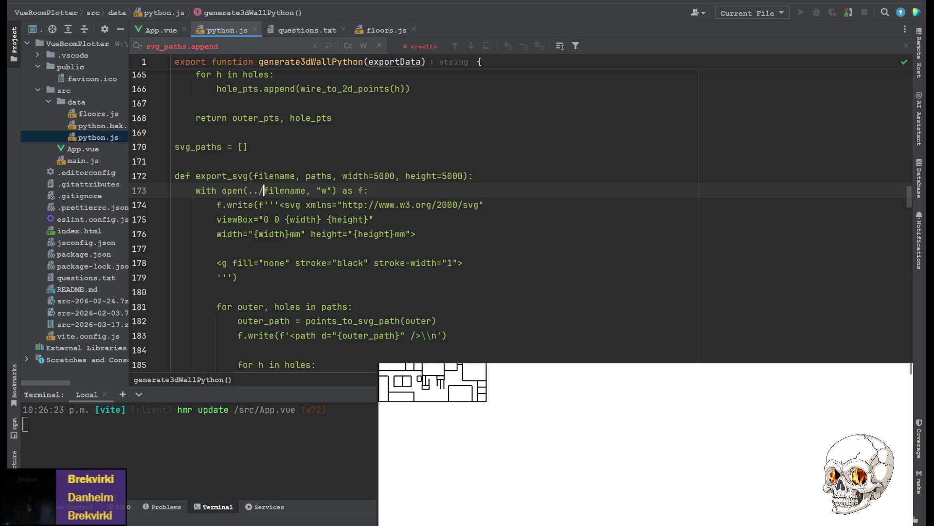
key("BackSpace")
key("BackSpace")
key("BackSpace")
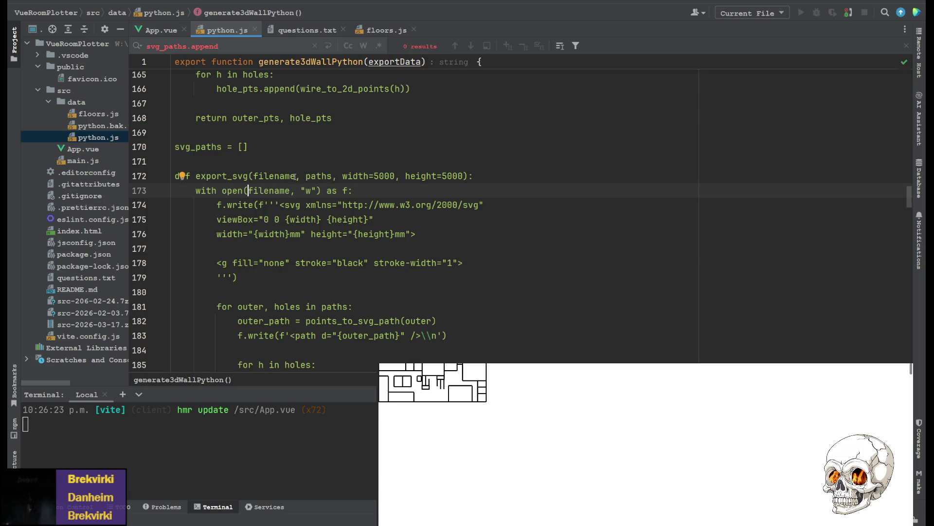
- Search python.js for every occurrence of export_svg
scroll(294, 176, "up", 1)
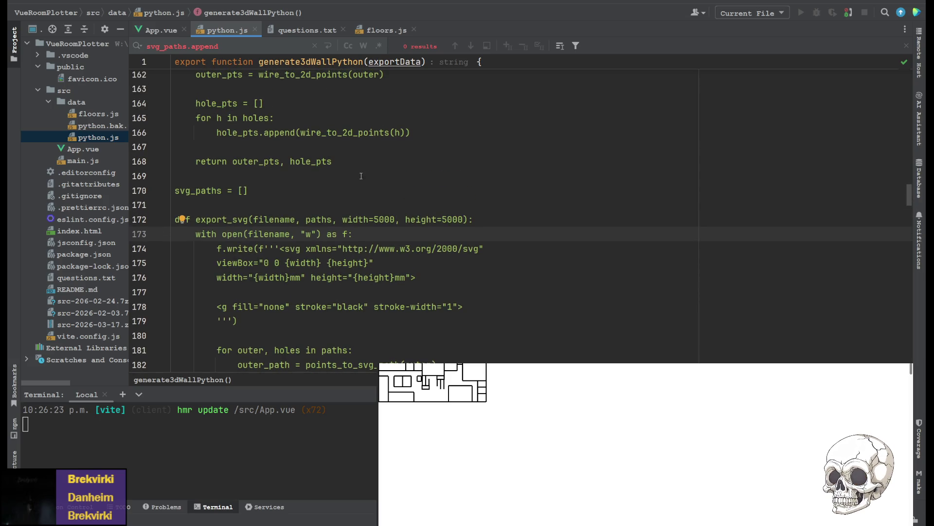
scroll(266, 306, "up", 1)
scroll(266, 305, "up", 4)
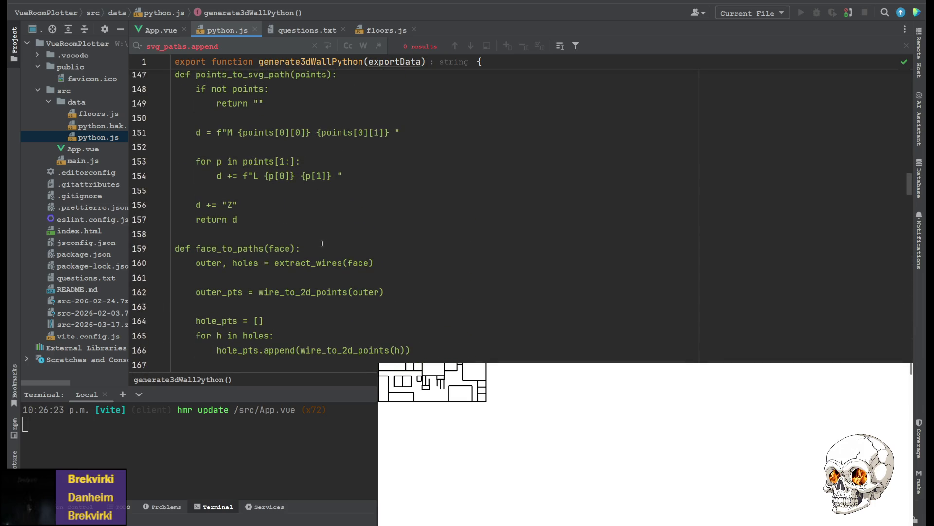
scroll(322, 244, "up", 3)
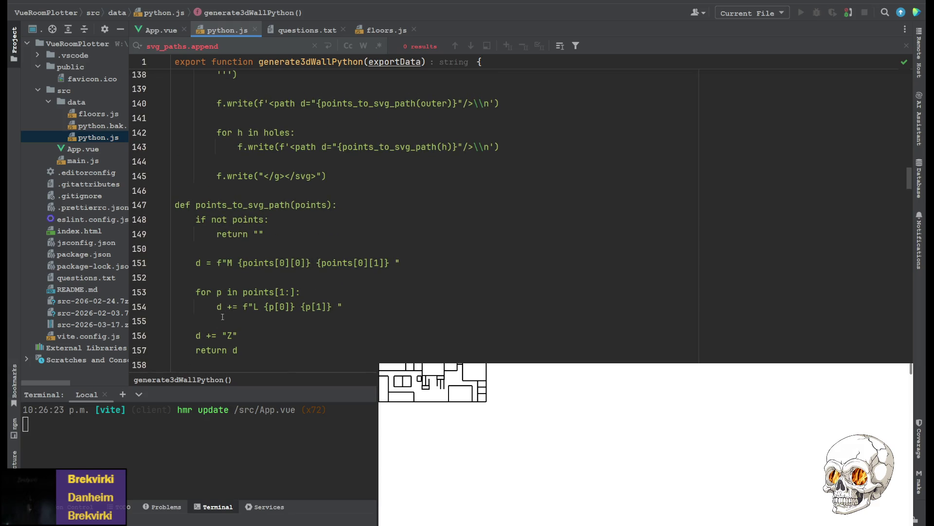
scroll(261, 190, "down", 3)
scroll(261, 190, "up", 3)
scroll(327, 261, "up", 4)
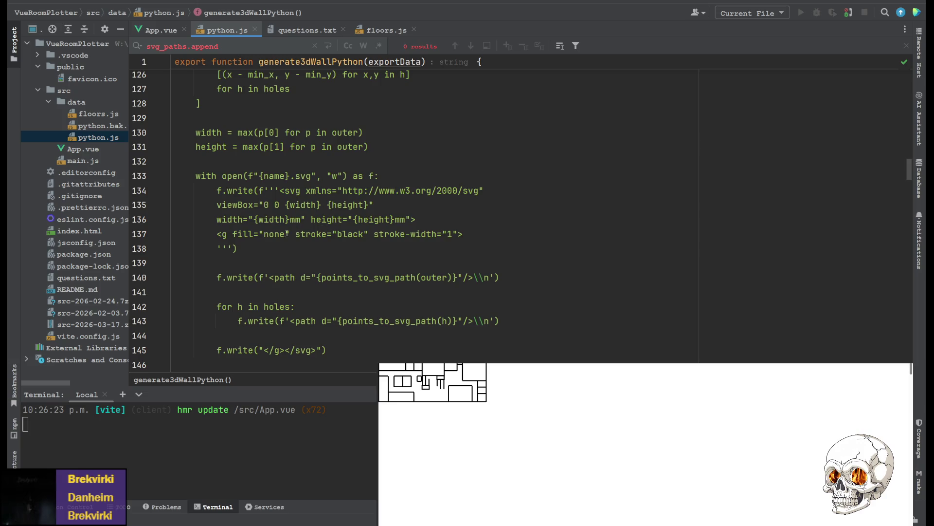
scroll(336, 210, "up", 2)
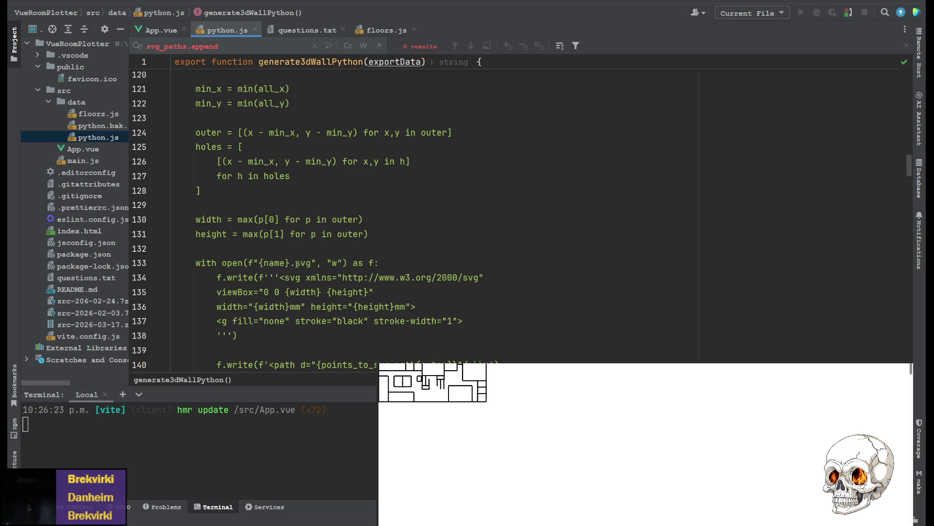
scroll(280, 258, "down", 16)
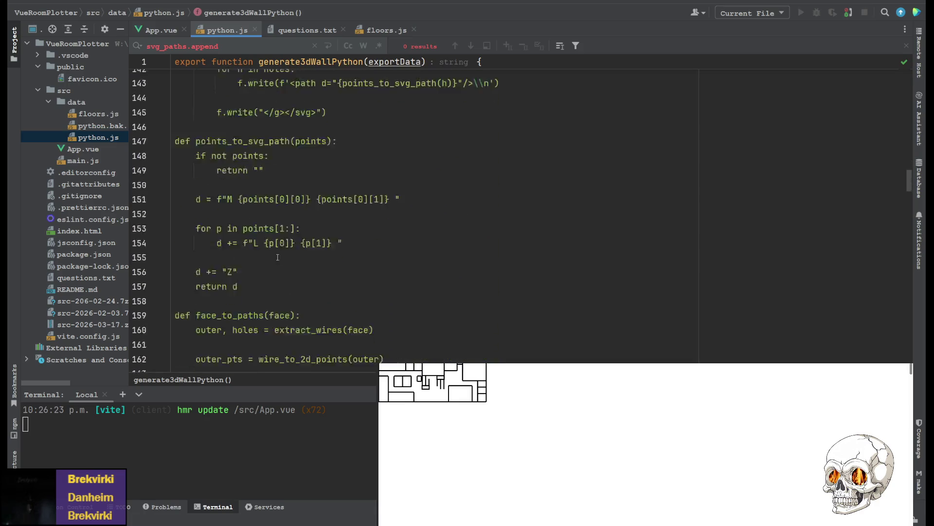
scroll(312, 249, "up", 2)
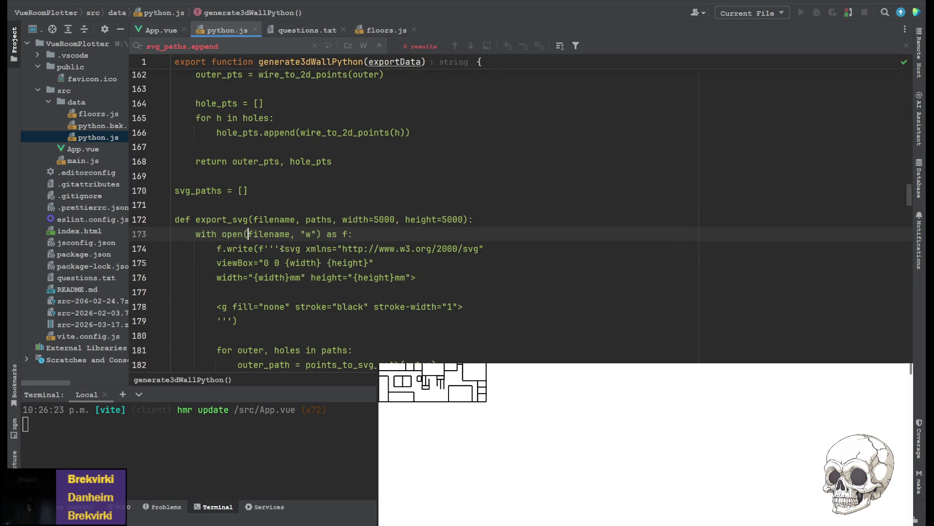
double_click(235, 219)
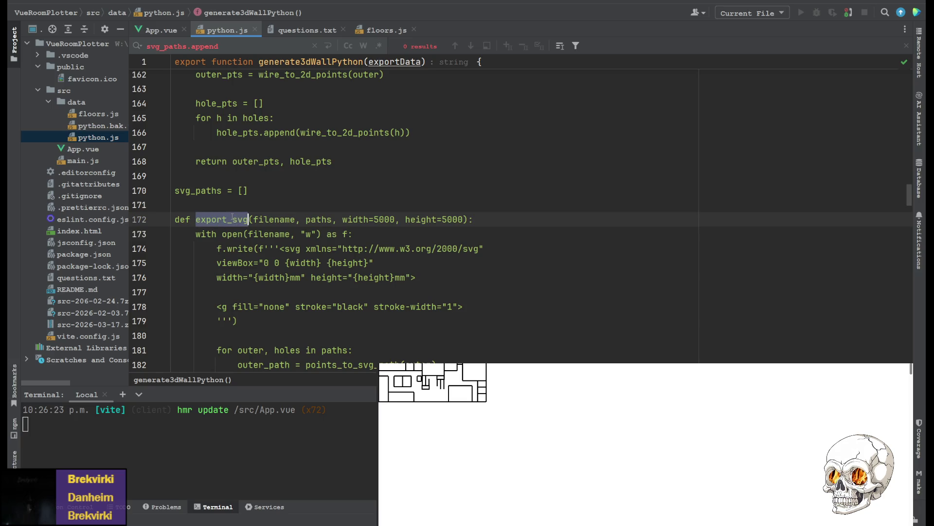
key("ctrl+f")
scroll(334, 182, "down", 1)
- Step through the export_svg occurrences, including the commented call, and return to its definition
left_click(454, 47)
left_click(454, 46)
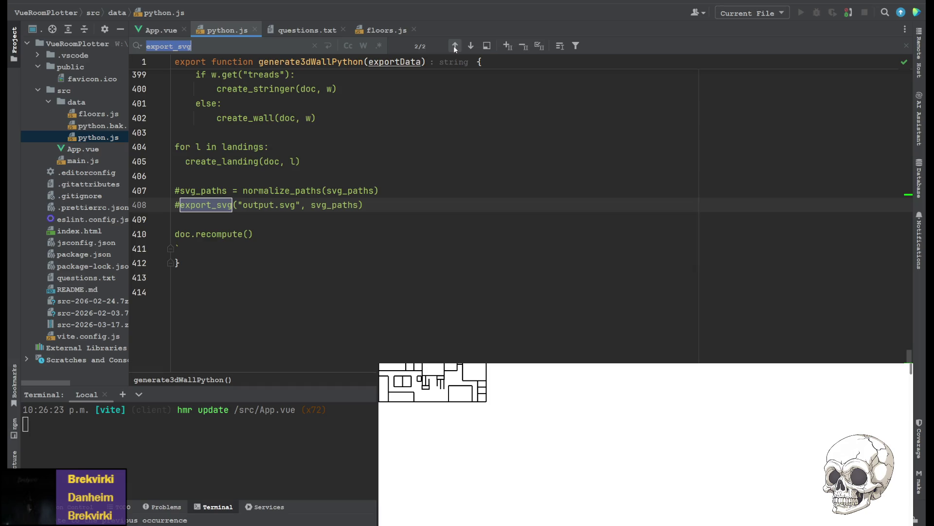
left_click(454, 46)
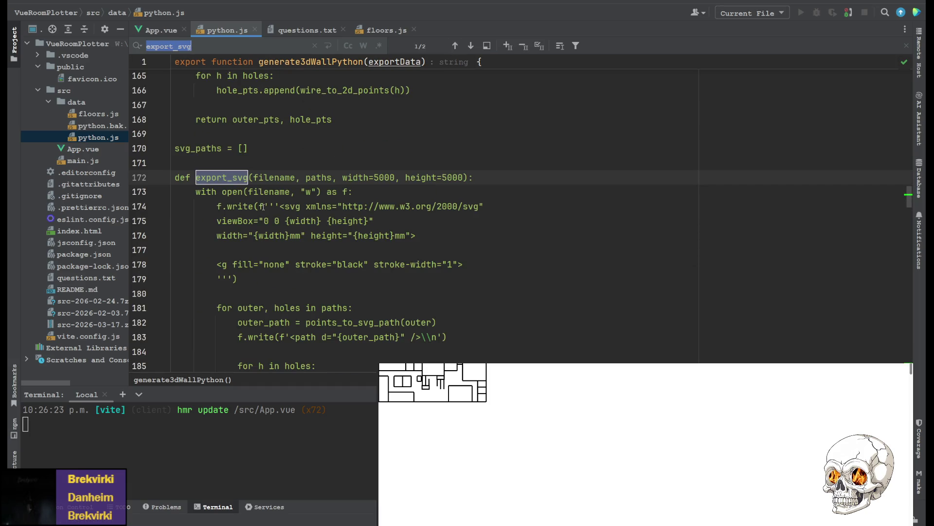
scroll(262, 206, "up", 2)
scroll(231, 275, "up", 5)
scroll(231, 275, "down", 15)
scroll(228, 178, "up", 10)
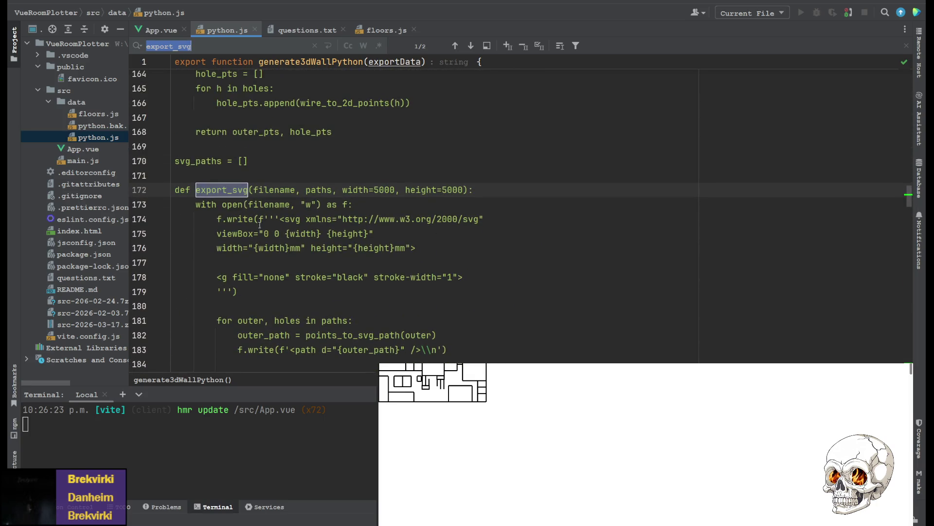
scroll(279, 206, "down", 5)
scroll(234, 241, "up", 9)
scroll(234, 242, "up", 14)
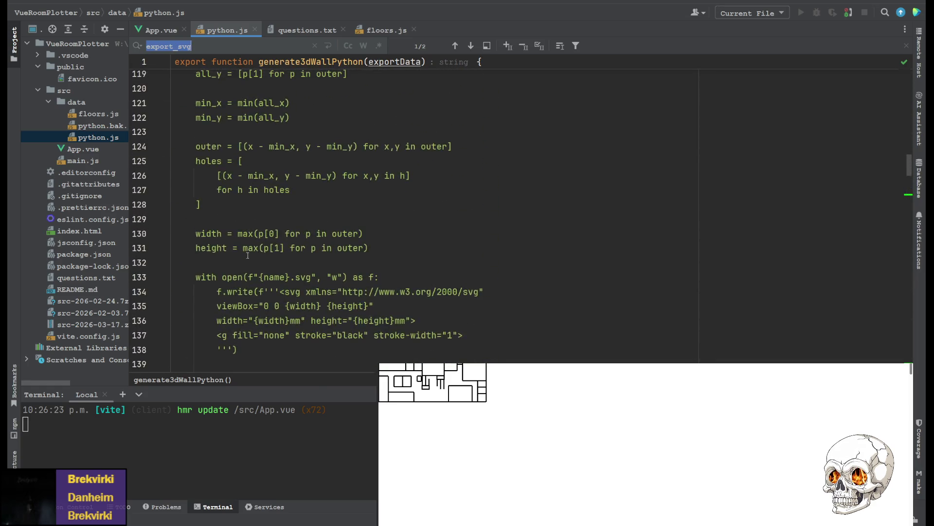
scroll(221, 250, "up", 1)
scroll(267, 204, "down", 8)
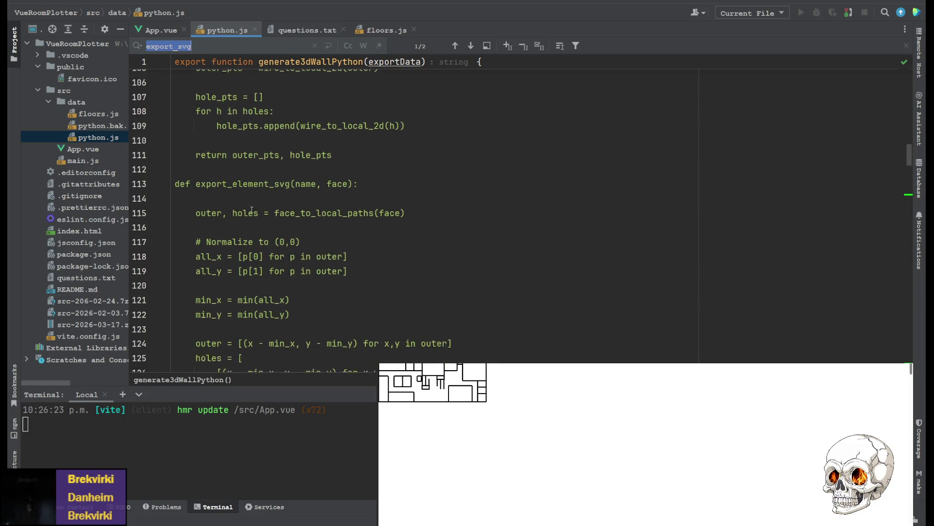
scroll(266, 253, "up", 9)
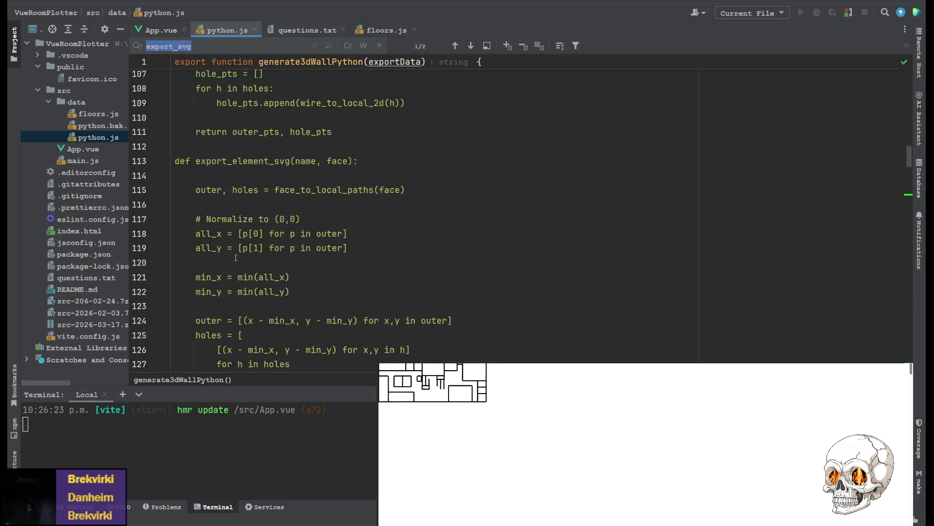
- Select the name parameter in the export_element_svg definition
left_click(239, 249)
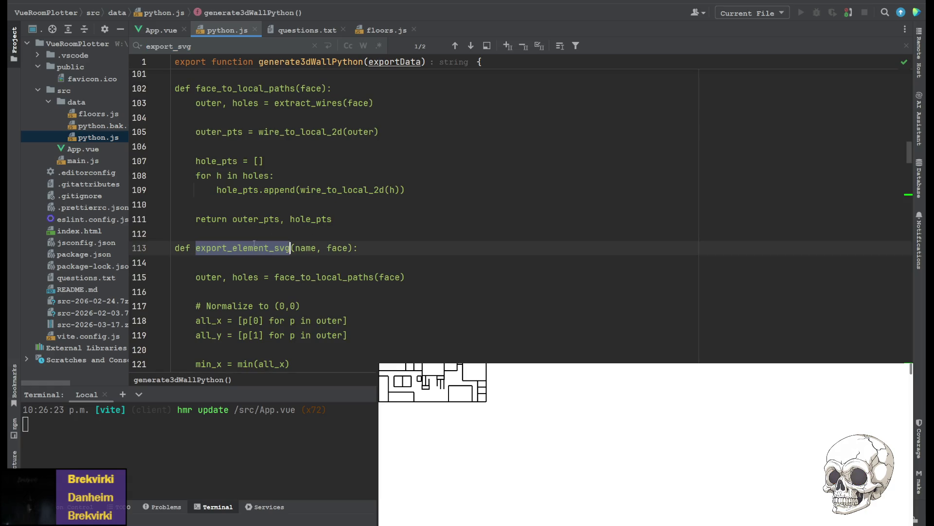
double_click(305, 248)
scroll(307, 250, "down", 8)
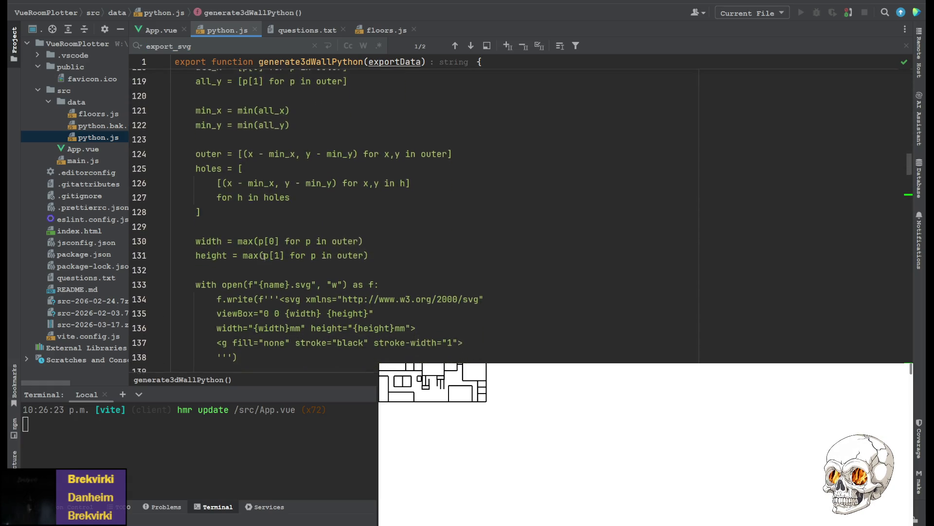
scroll(271, 261, "up", 1)
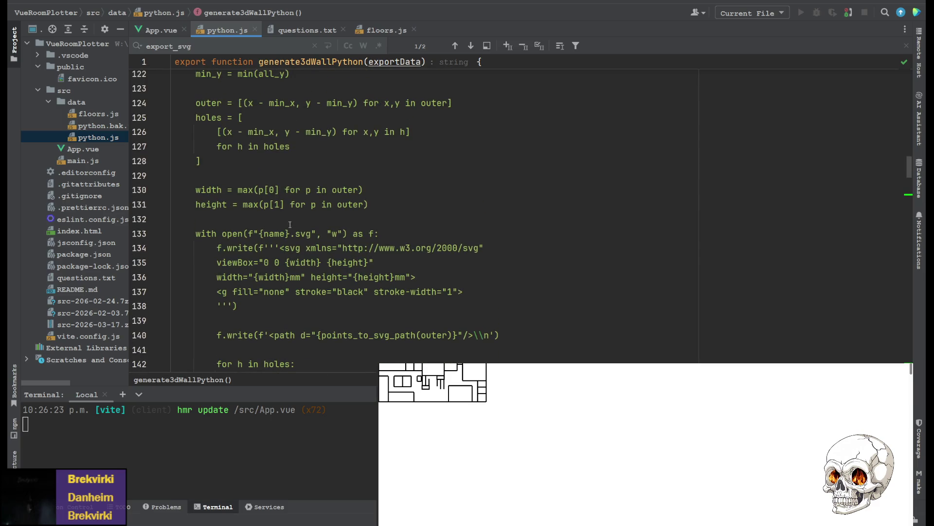
- Change the SVG path to '../output/{name}.svg' and regenerate the FreeCAD Python 3D code
left_click(260, 233)
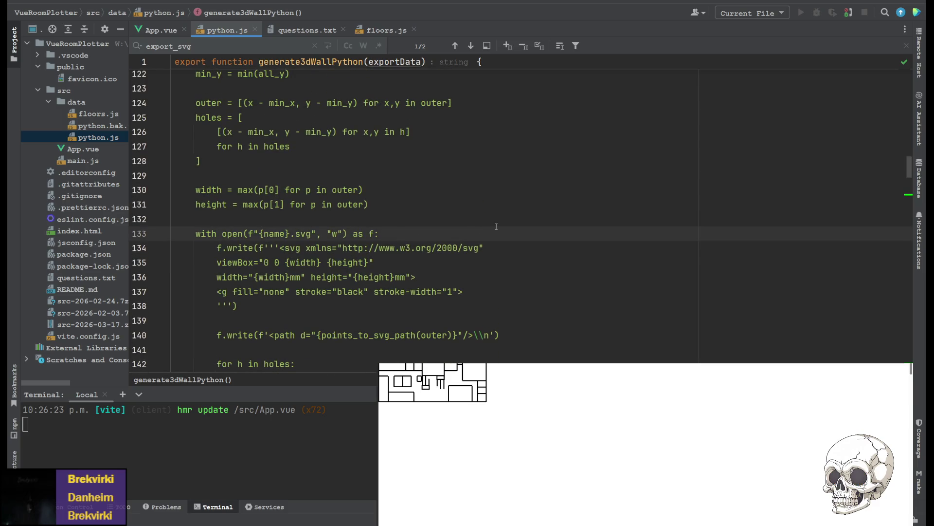
type("../")
type("output/")
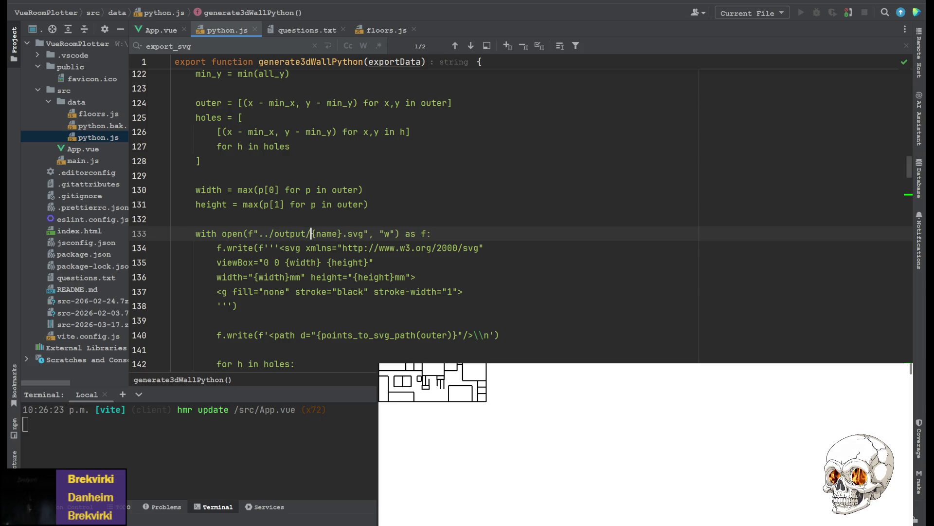
left_click(430, 215)
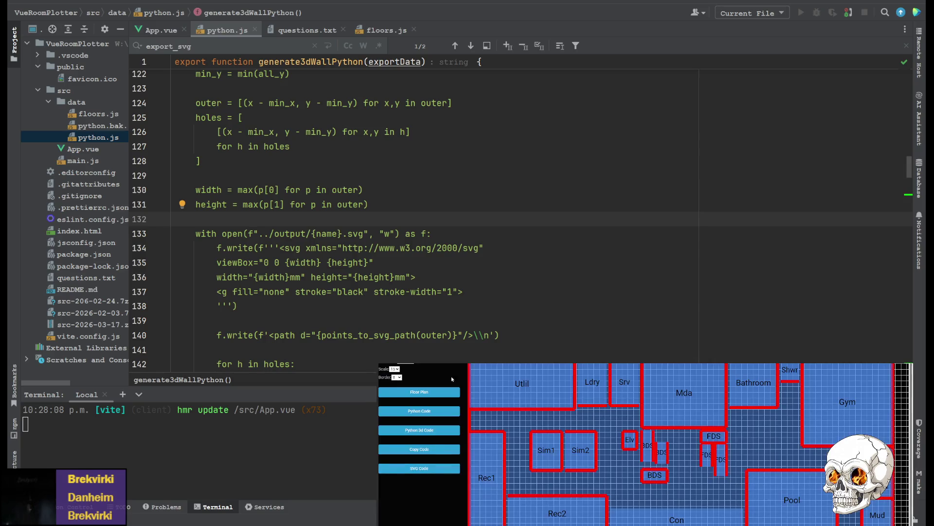
left_click(437, 433)
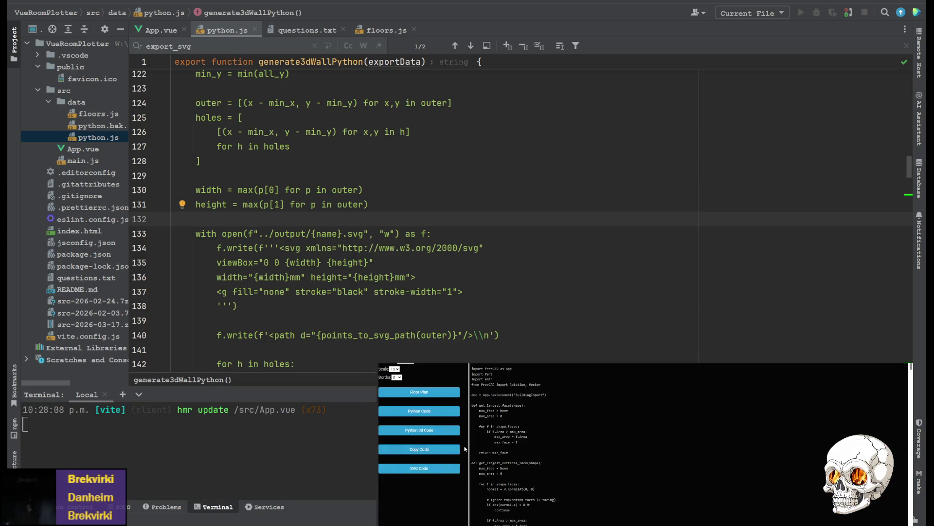
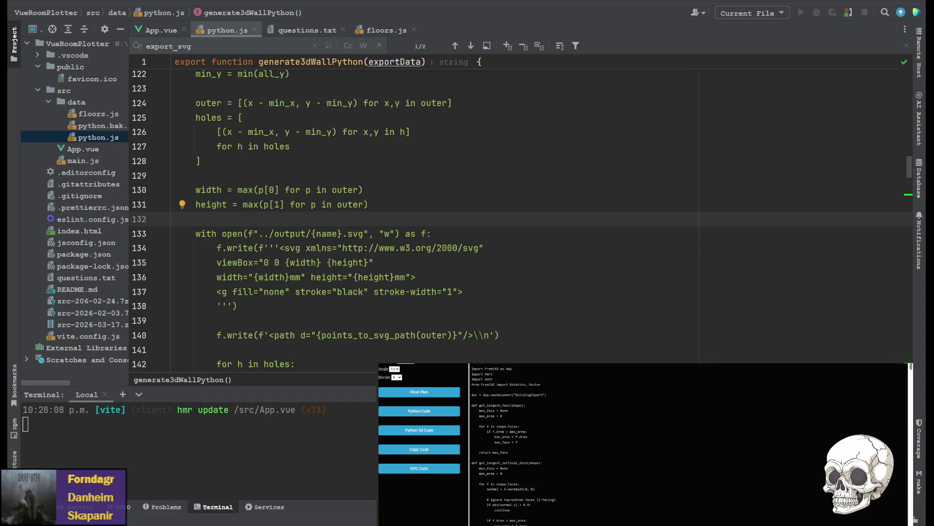
- Switch from WebStorm to the FreeCAD macro editor showing the building-import script
key("alt+Tab")
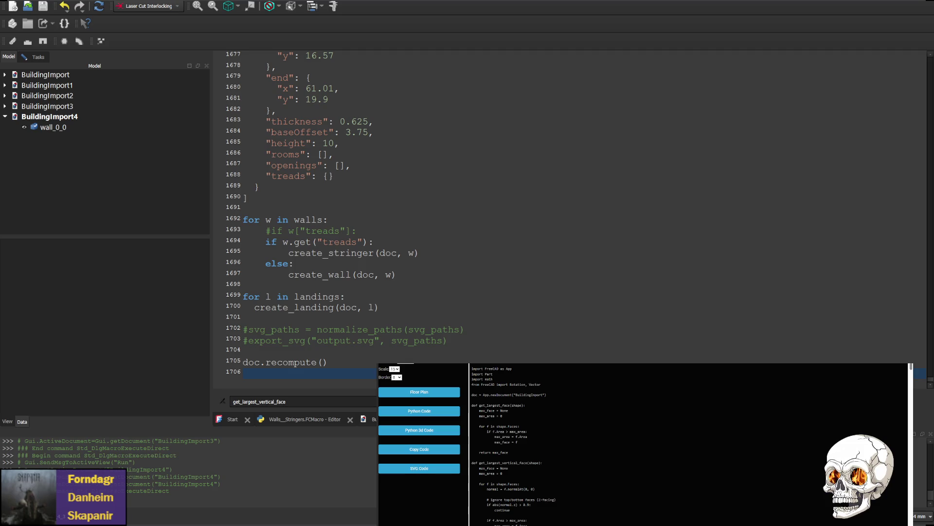
- Scroll up past the wall data and create_wall code to the export_element_svg definition
scroll(487, 219, "up", 8)
scroll(486, 219, "up", 20)
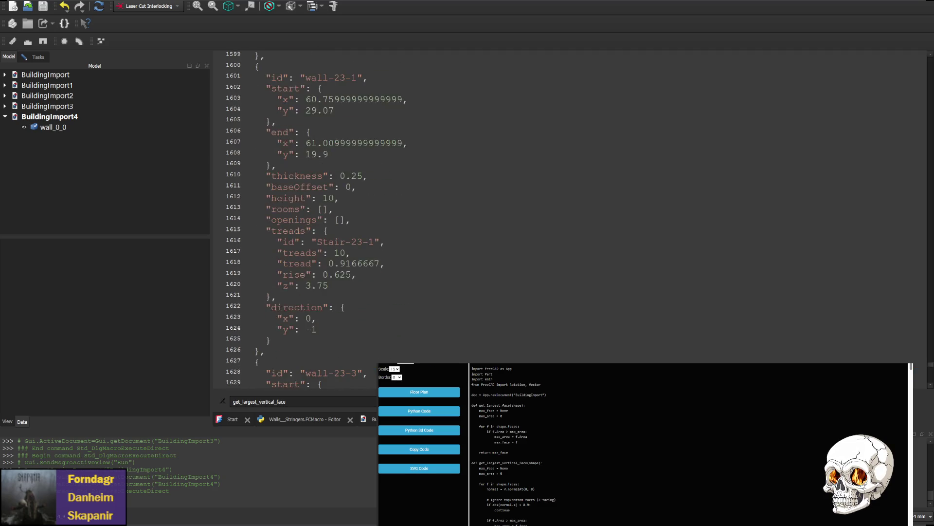
scroll(486, 219, "up", 20)
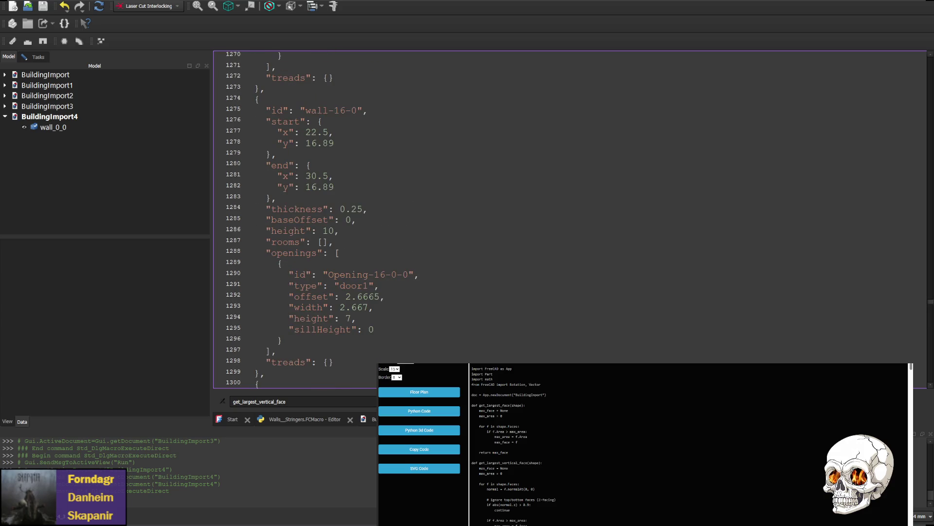
left_click_drag(930, 302, 895, 110)
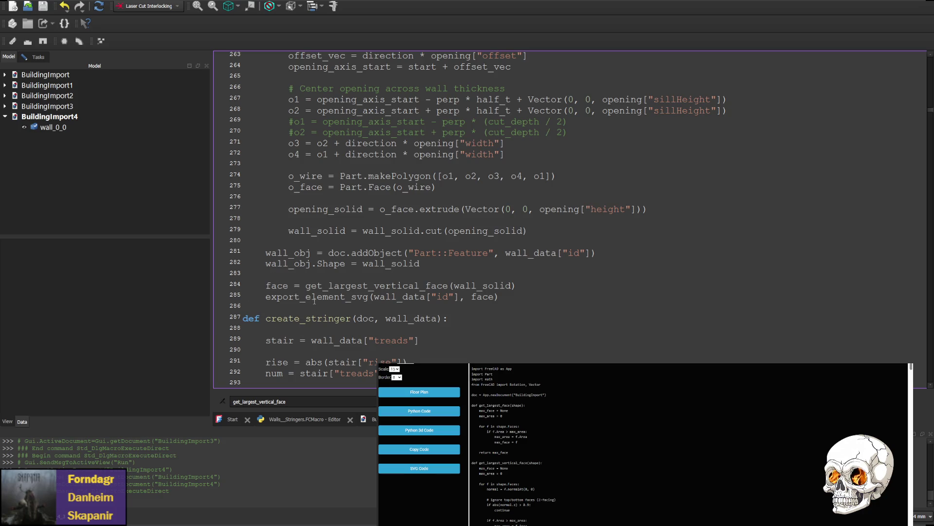
left_click(306, 297)
left_click_drag(929, 115, 929, 81)
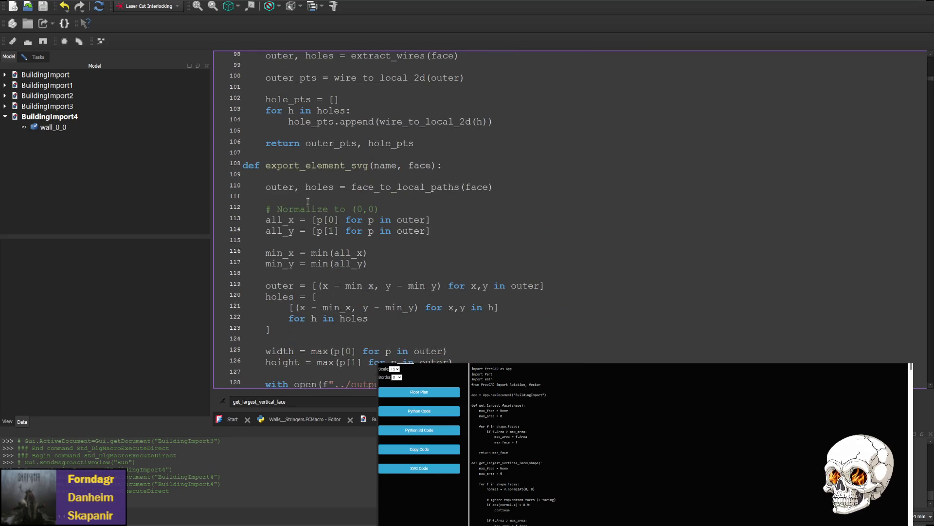
- Select the face_to_local_paths call on line 110 and step through the get_largest_vertical_face occurrences
left_click(329, 188)
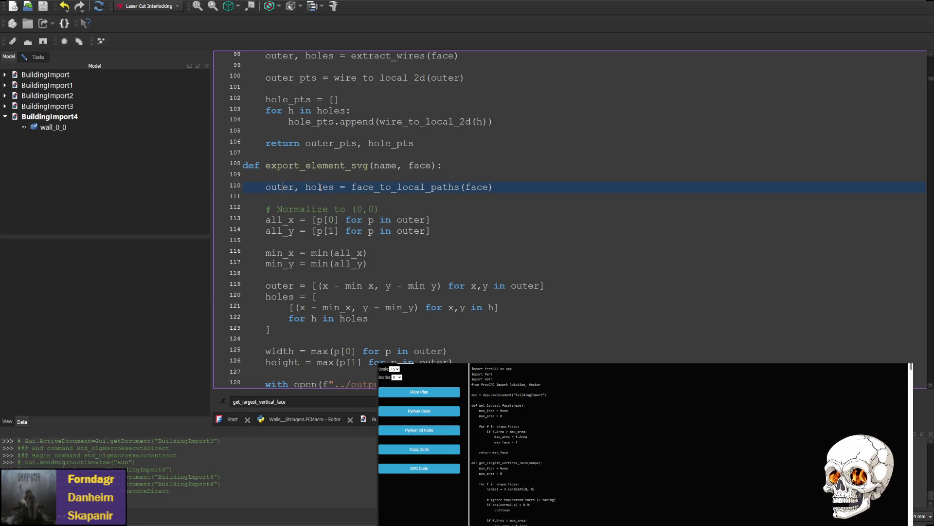
double_click(406, 188)
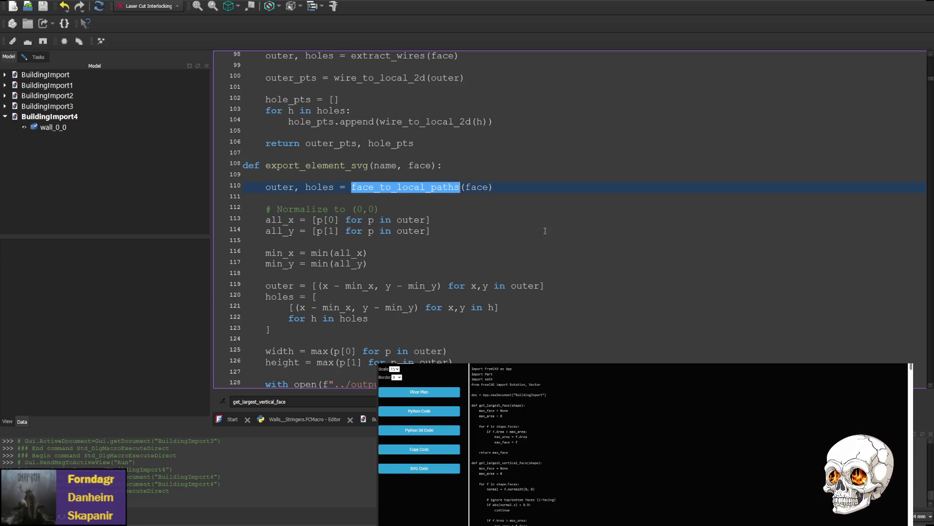
key("ctrl+f")
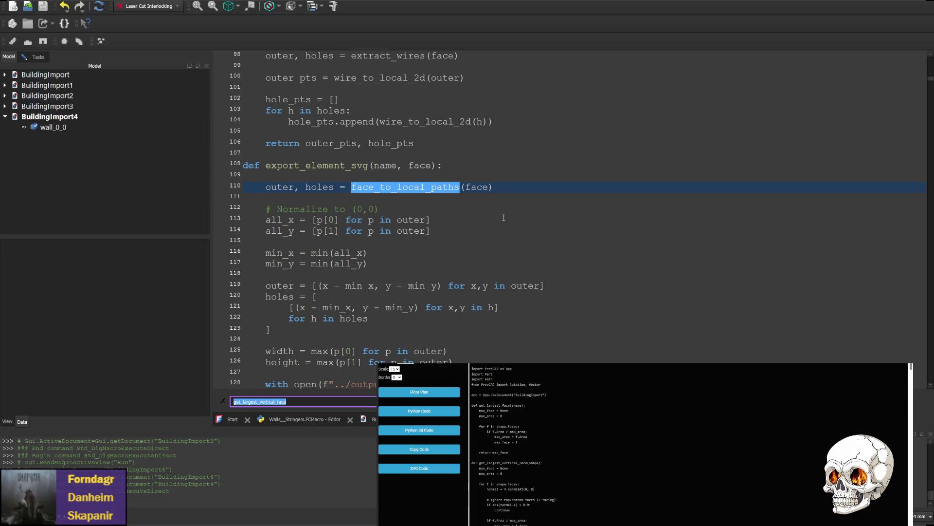
key("Return")
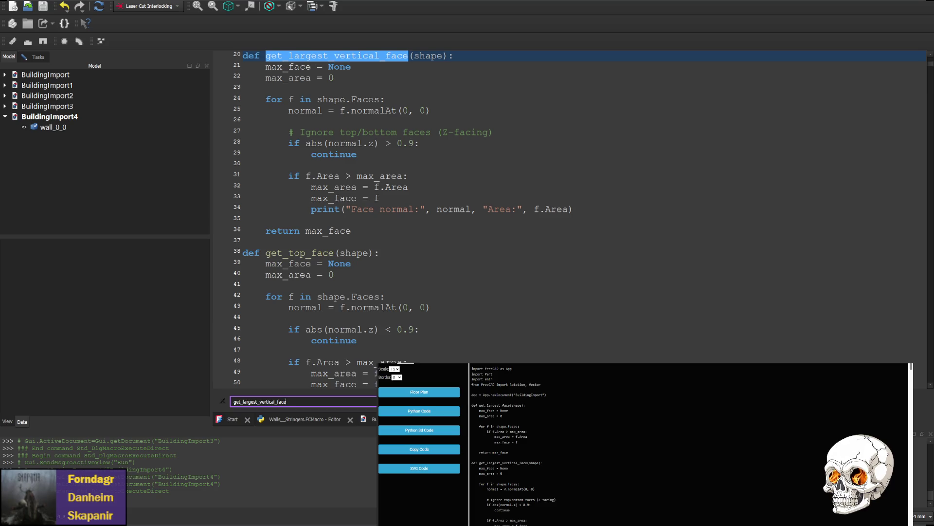
key("Return")
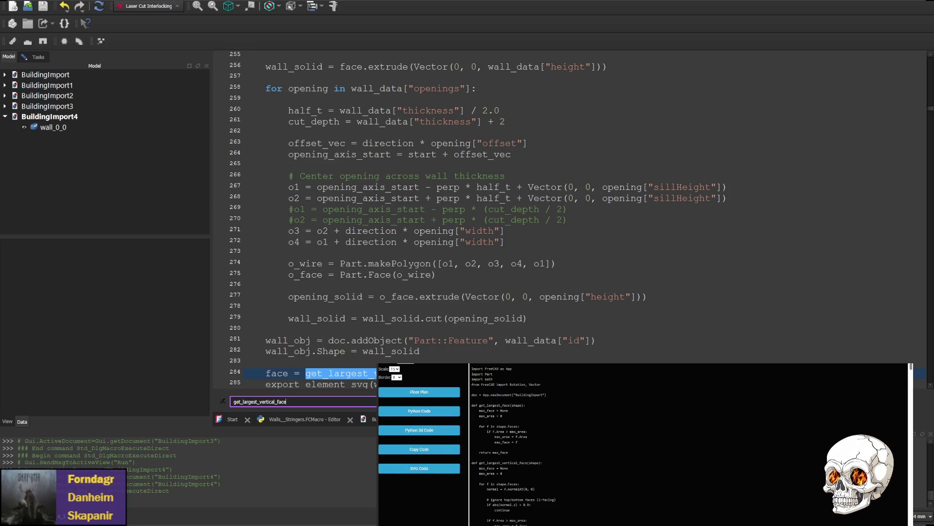
key("Return")
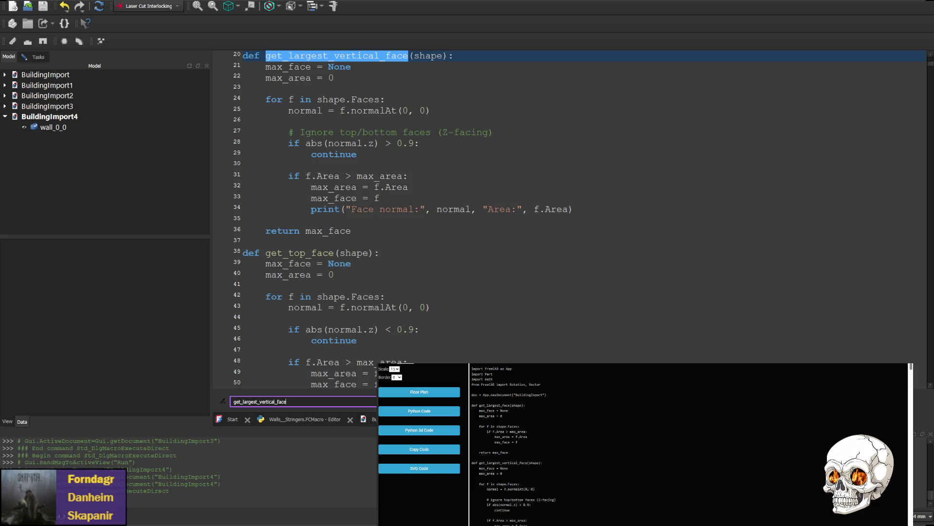
- Locate the face_to_local_paths definition and its wire_to_local_2d call on line 100
scroll(435, 209, "up", 7)
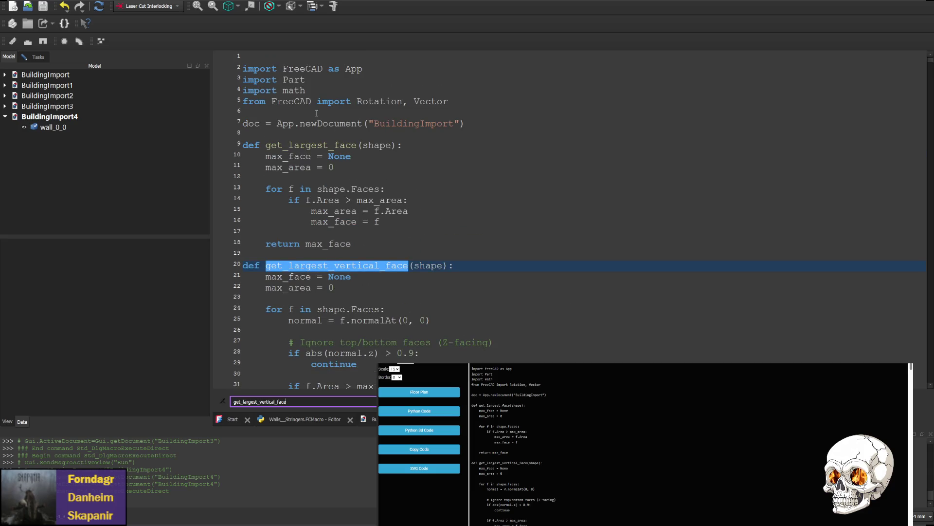
scroll(291, 249, "down", 17)
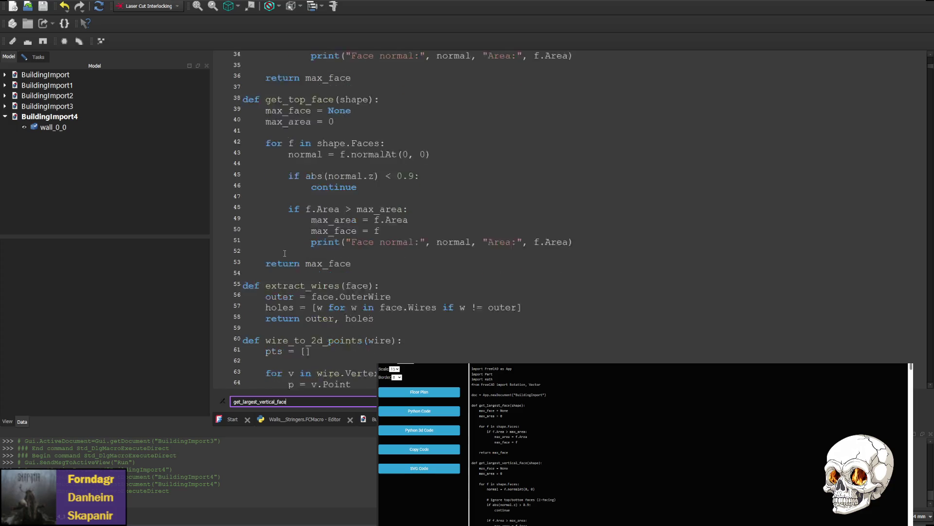
scroll(319, 260, "down", 2)
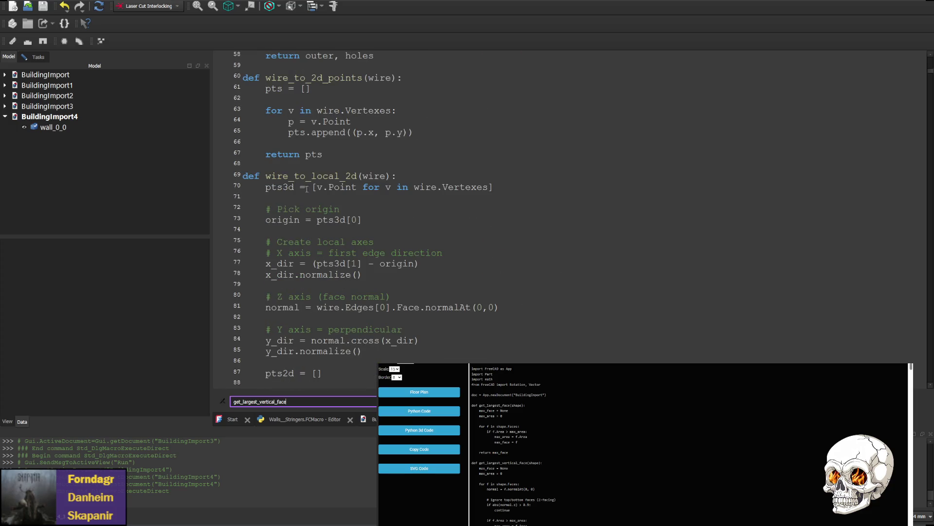
scroll(297, 183, "down", 9)
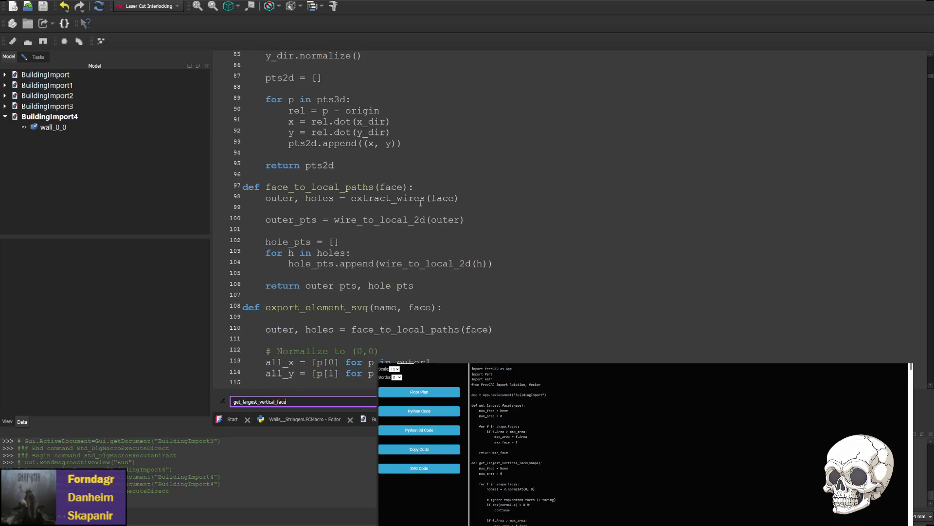
scroll(292, 198, "down", 3)
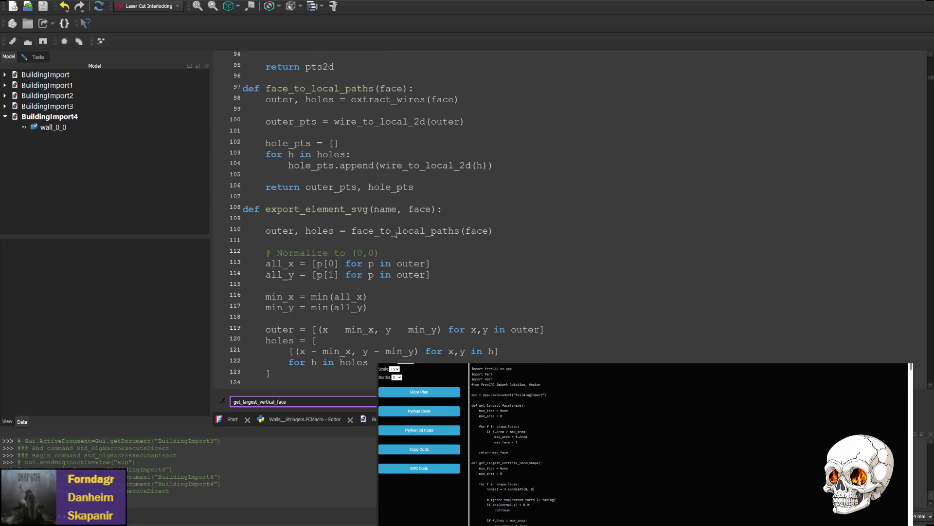
double_click(403, 230)
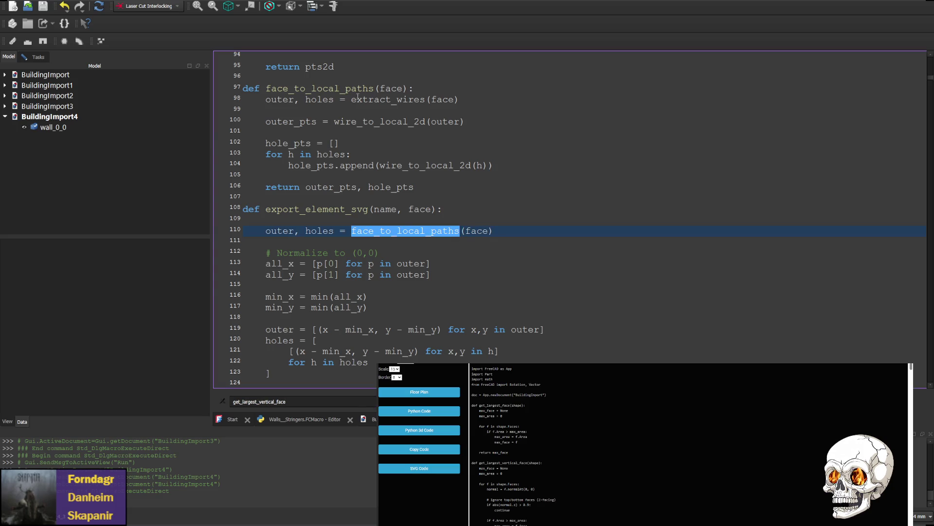
double_click(337, 89)
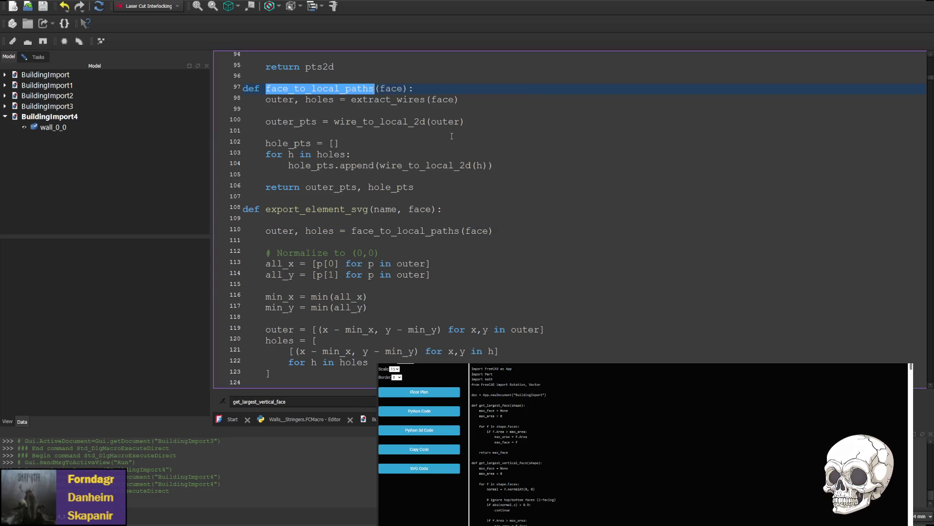
key("alt+Tab")
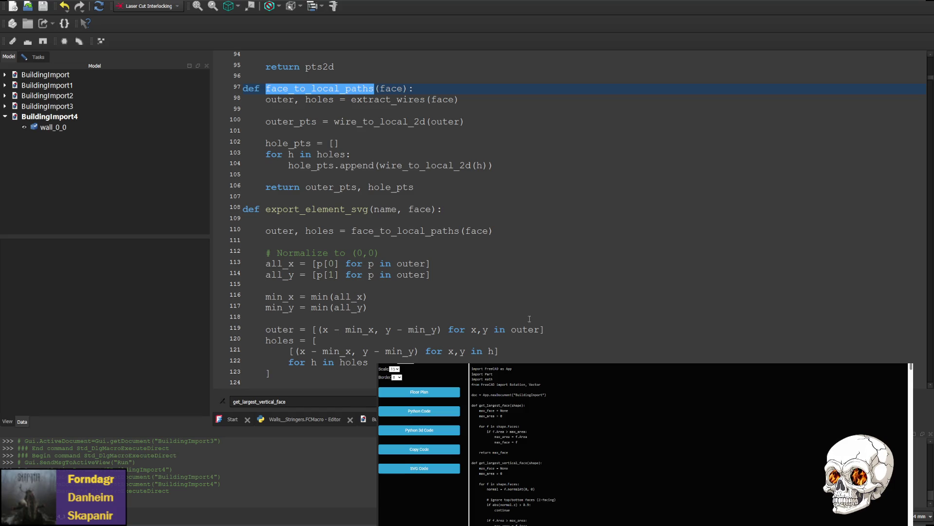
left_click(392, 121)
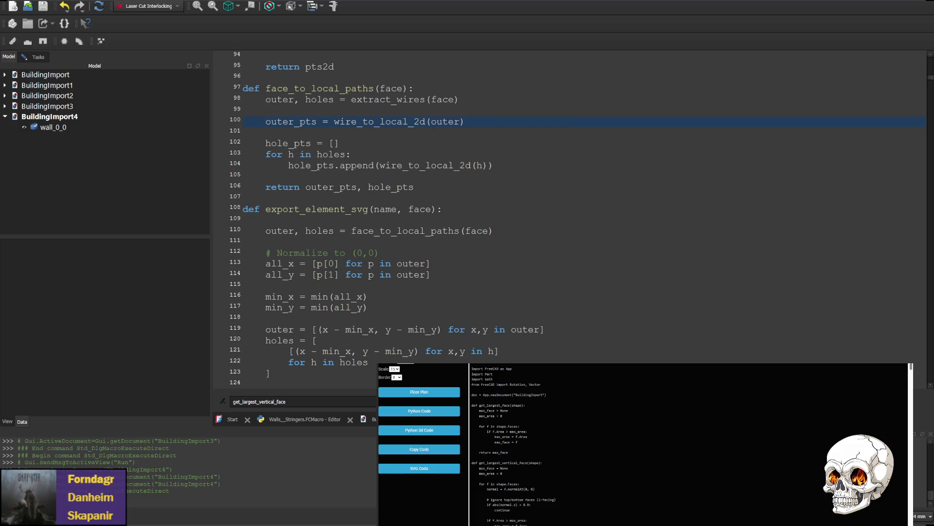
- Add a face parameter to wire_to_local_2d and paste a body computing the normal from face.normalAt(0, 0)
scroll(570, 209, "up", 1)
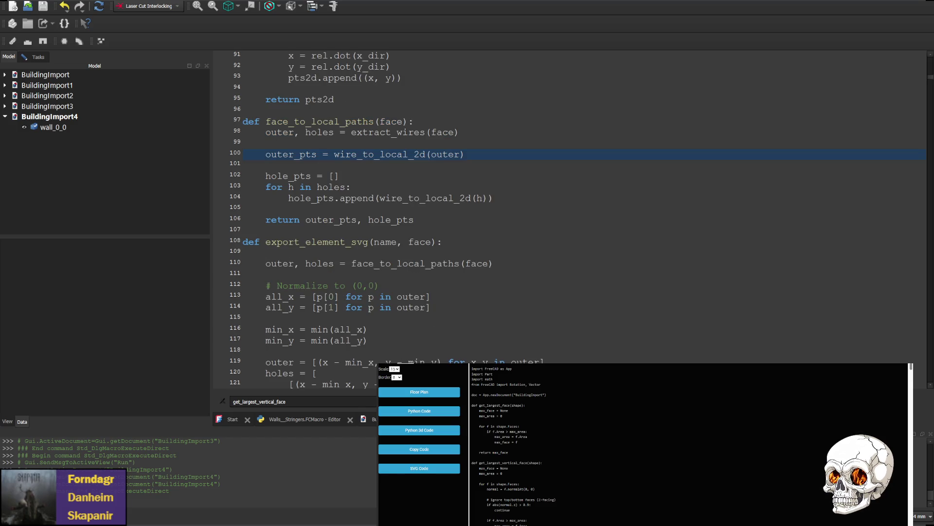
scroll(570, 209, "up", 12)
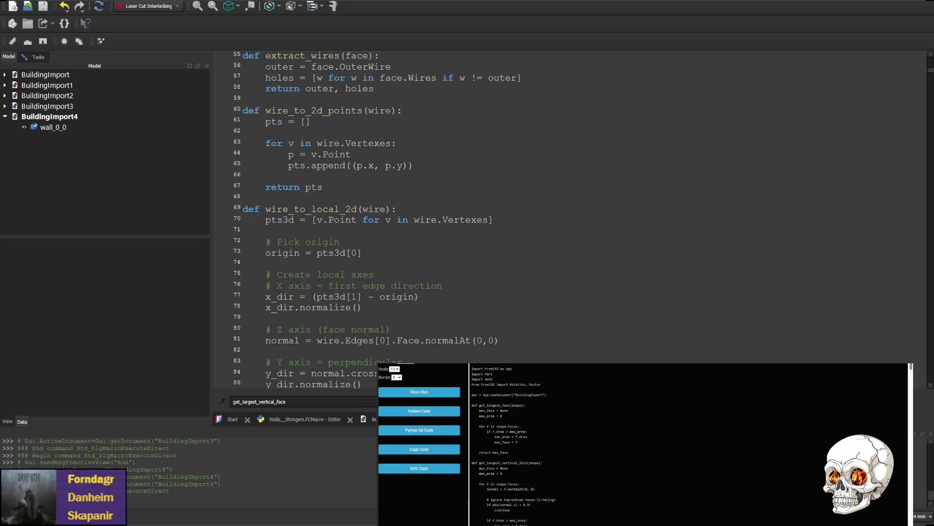
left_click(387, 208)
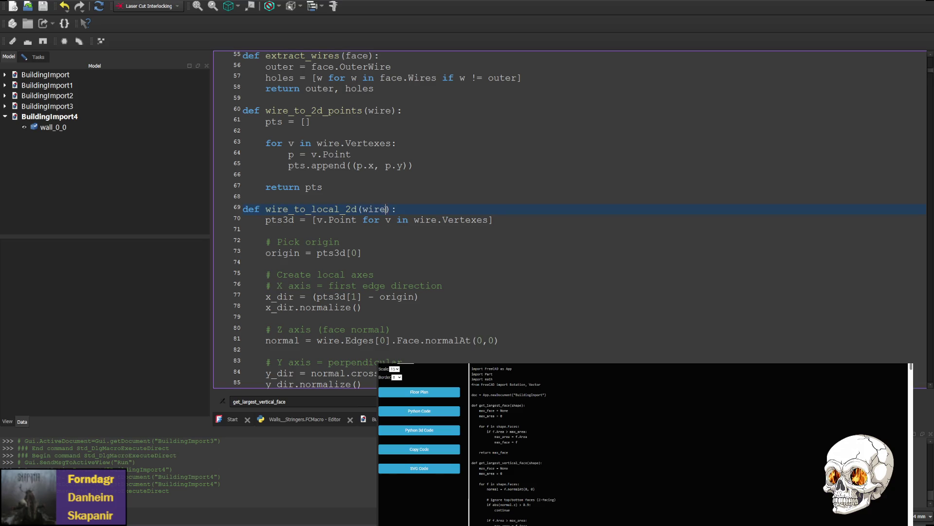
type(", face")
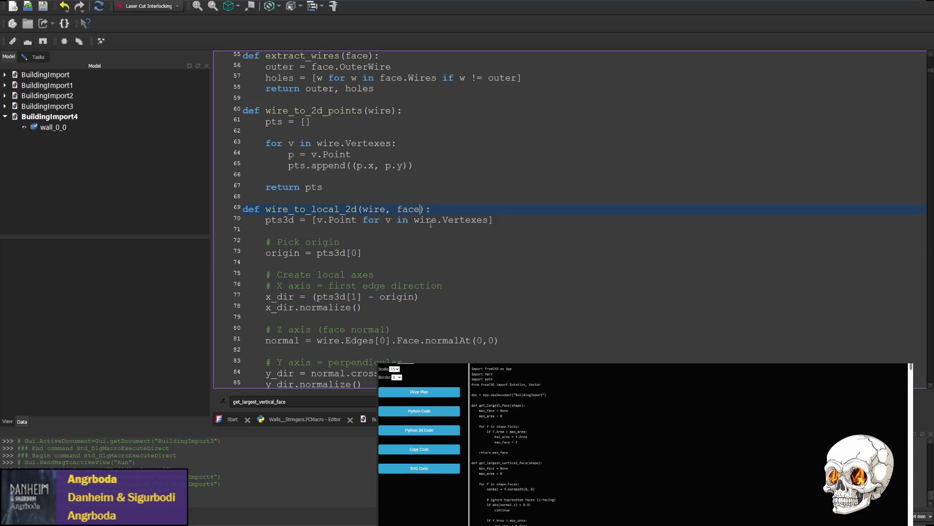
left_click(610, 514)
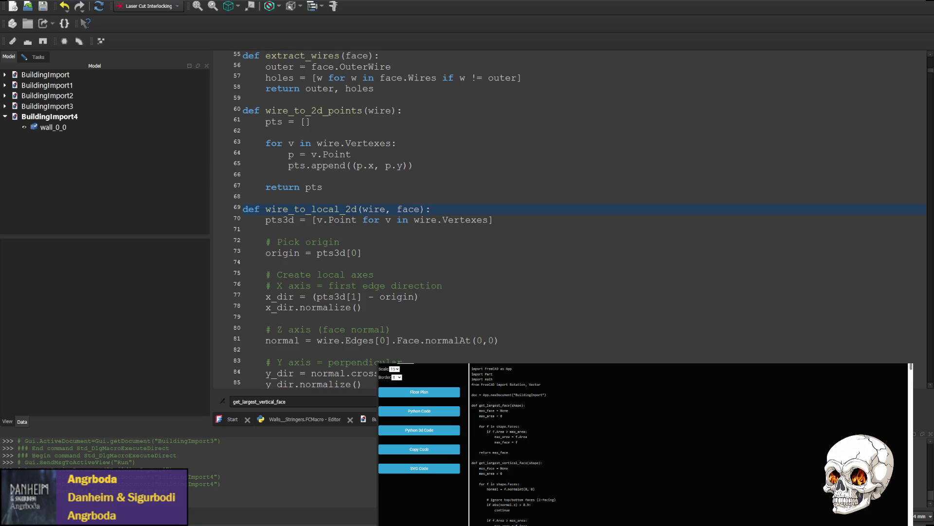
mouse_move(265, 219)
left_mouse_down()
mouse_move(340, 231)
mouse_move(351, 243)
mouse_move(351, 329)
left_mouse_up()
key("ctrl+v")
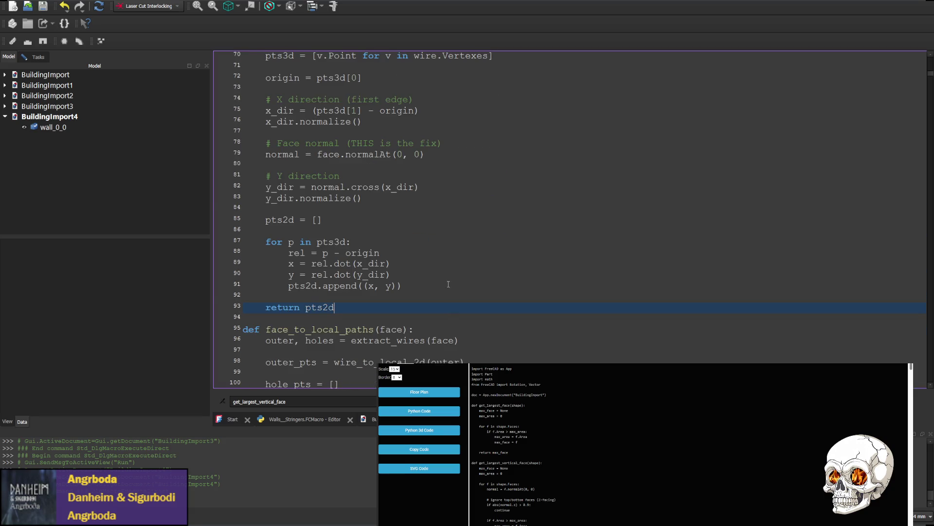
- Pass the face into the outer wire's wire_to_local_2d call on line 98
scroll(448, 286, "up", 3)
scroll(448, 286, "down", 1)
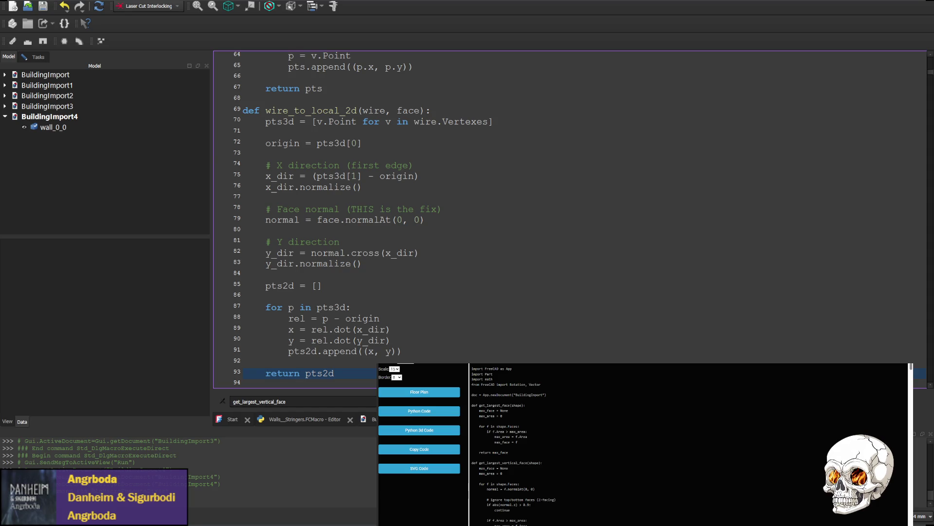
scroll(394, 236, "down", 5)
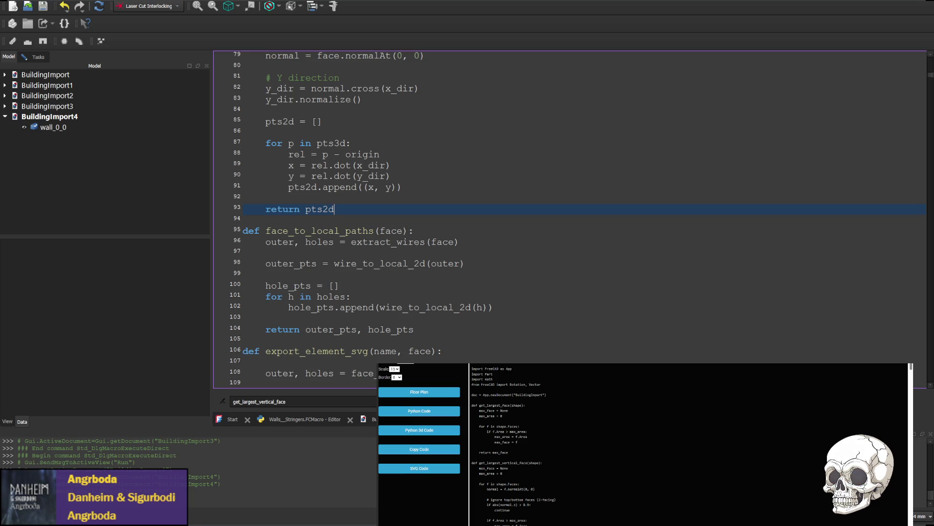
left_click(665, 514)
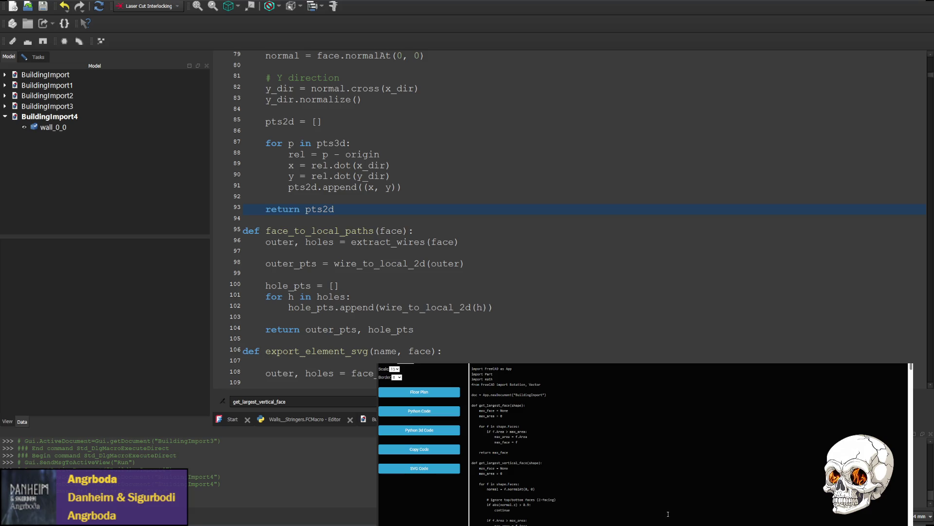
left_click(460, 264)
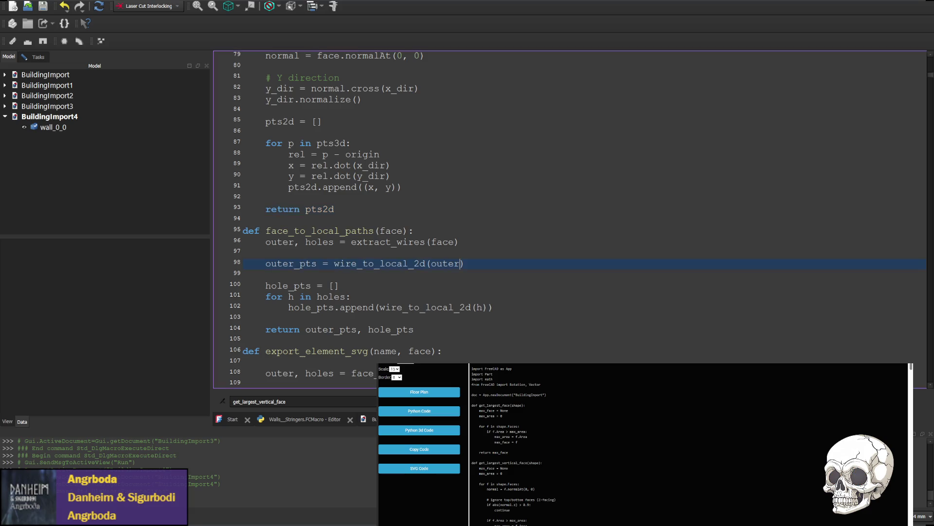
scroll(557, 283, "down", 4)
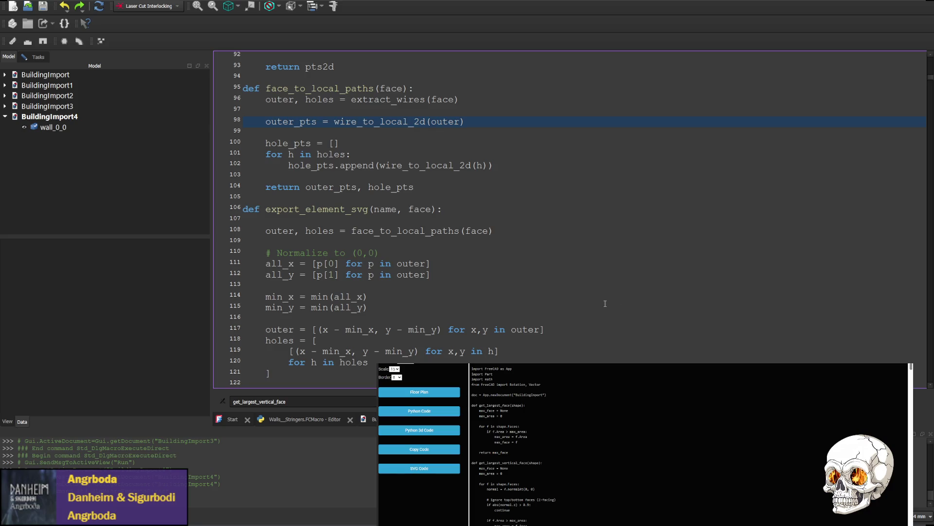
left_click(663, 515)
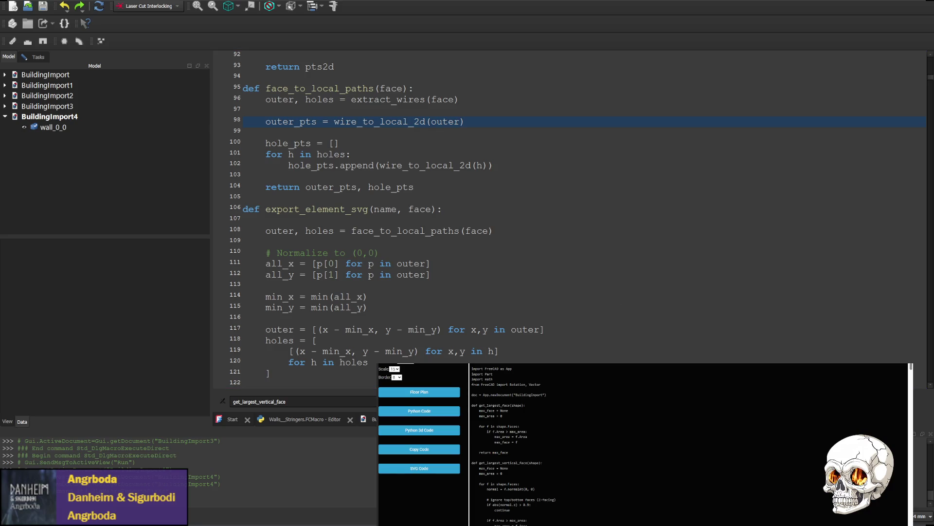
key("alt+Tab")
type(", face")
- Pass the face into each hole's wire_to_local_2d call on line 102
left_click(536, 514)
left_click(483, 165)
type(", face")
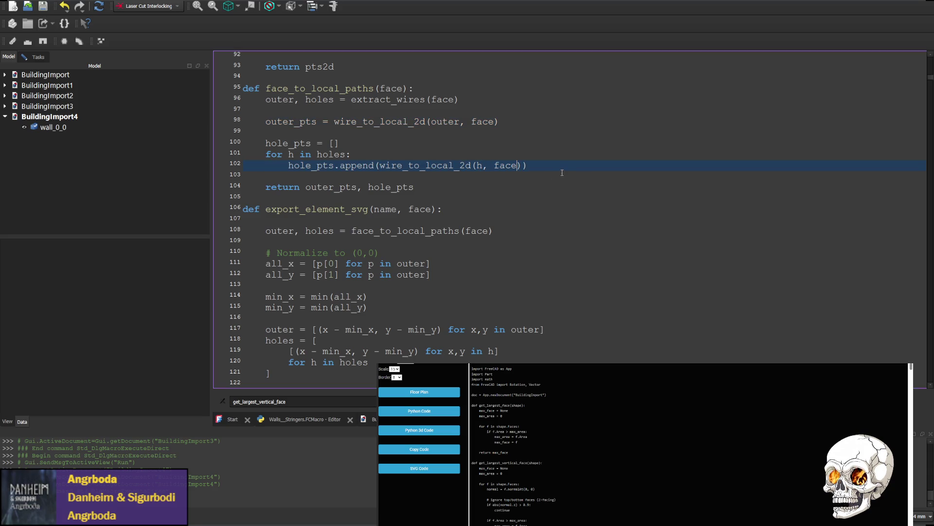
scroll(440, 159, "up", 1)
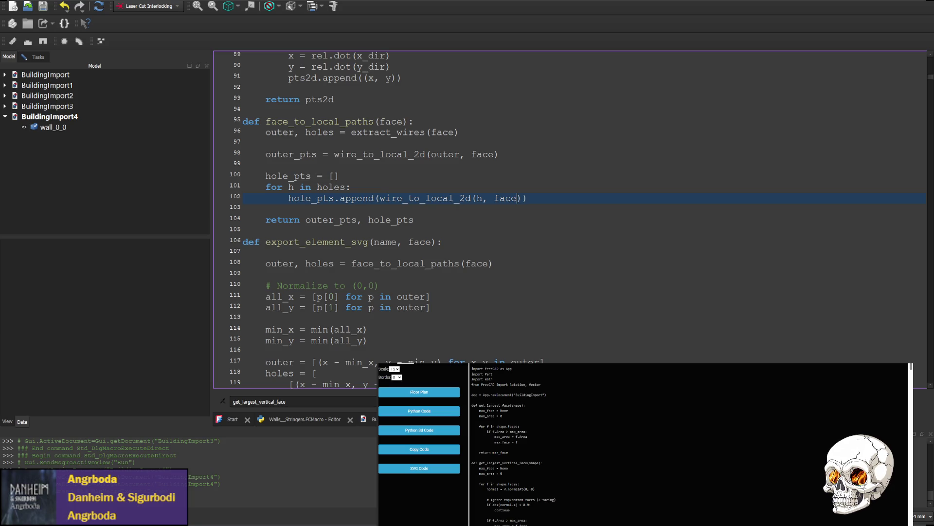
- Replace the x_dir lines with a guard falling back to Vector(1,0,0) for zero-length edges
left_click(617, 469)
left_click(592, 231)
key("ctrl+f")
type("pts3d[1] - origin")
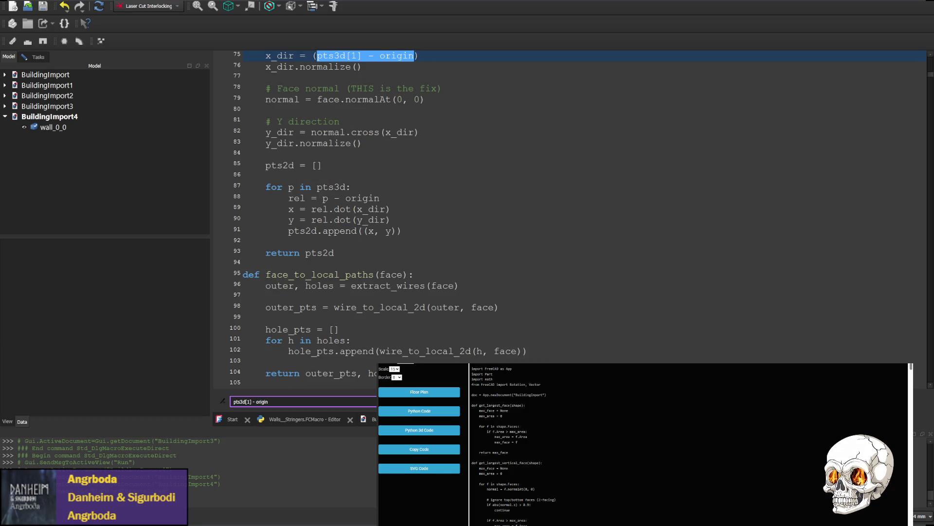
left_click(580, 514)
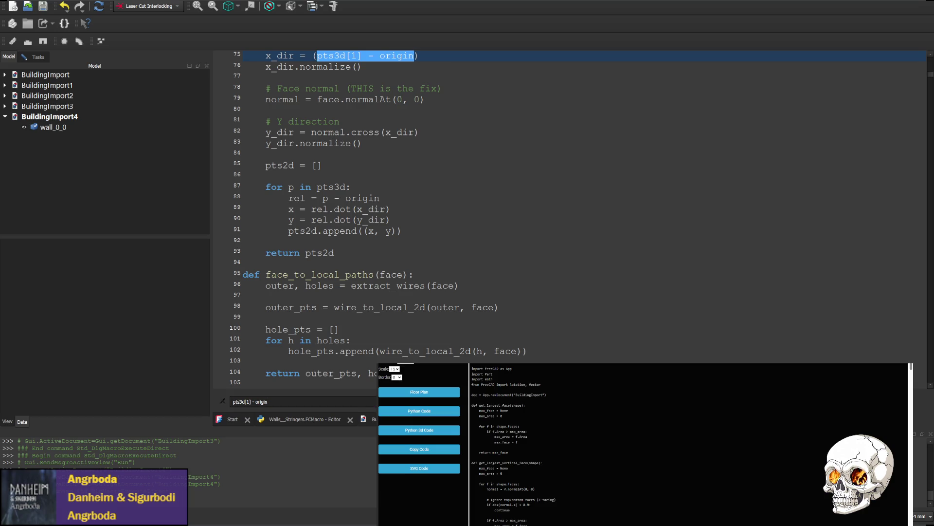
scroll(375, 219, "up", 2)
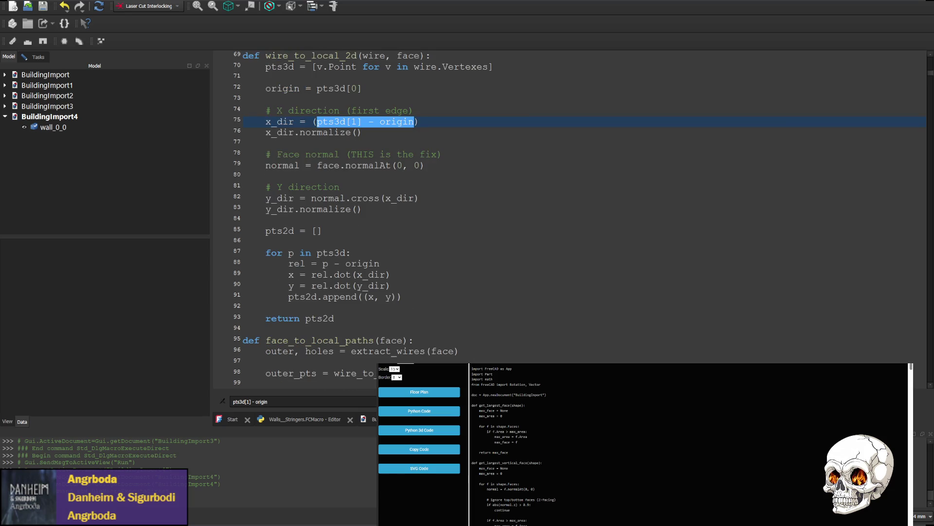
left_click_drag(362, 133, 265, 122)
type("x_dir = (pts3d[1] - origin) if x_dir.Length == 0:     x_dir = Vector(1,0,0) else:     x_dir.normalize()")
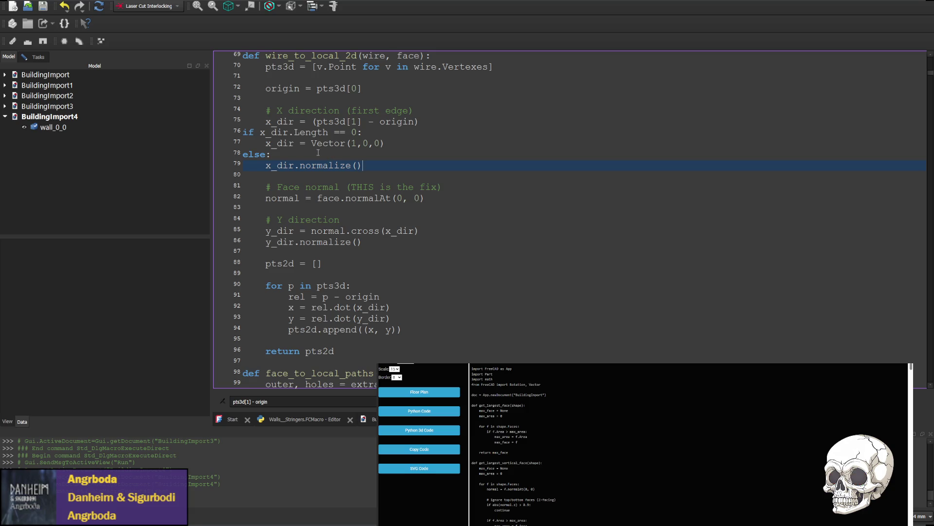
- Re-indent the pasted if/else block so it sits inside wire_to_local_2d
left_click_drag(265, 122, 233, 126)
key("ctrl+c")
left_click(248, 133)
key("ctrl+v")
left_click(248, 144)
key("ctrl+v")
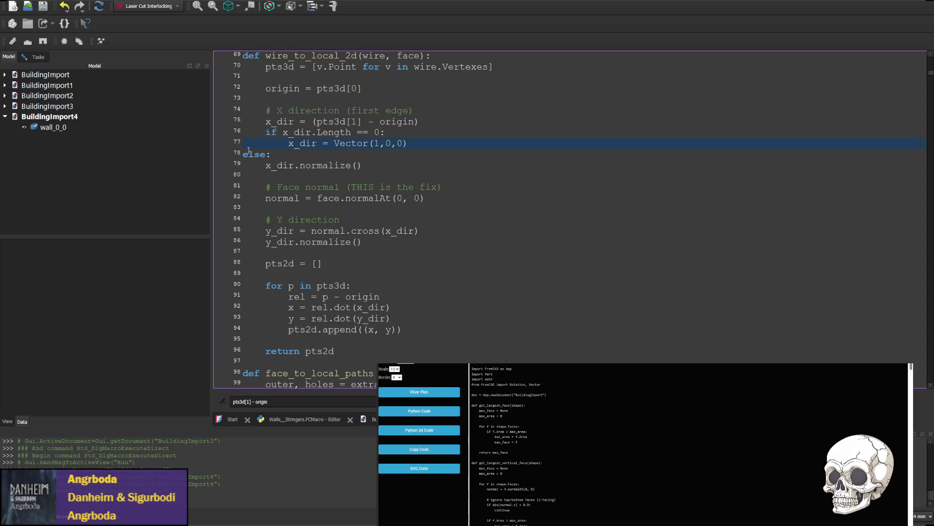
key("ctrl+v")
left_click(258, 166)
key("ctrl+v")
left_click(542, 480)
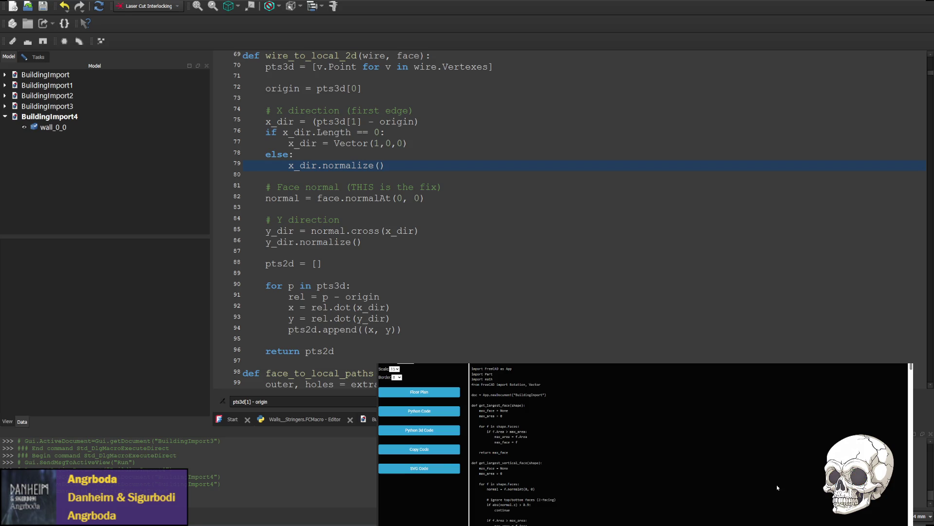
left_click(547, 284)
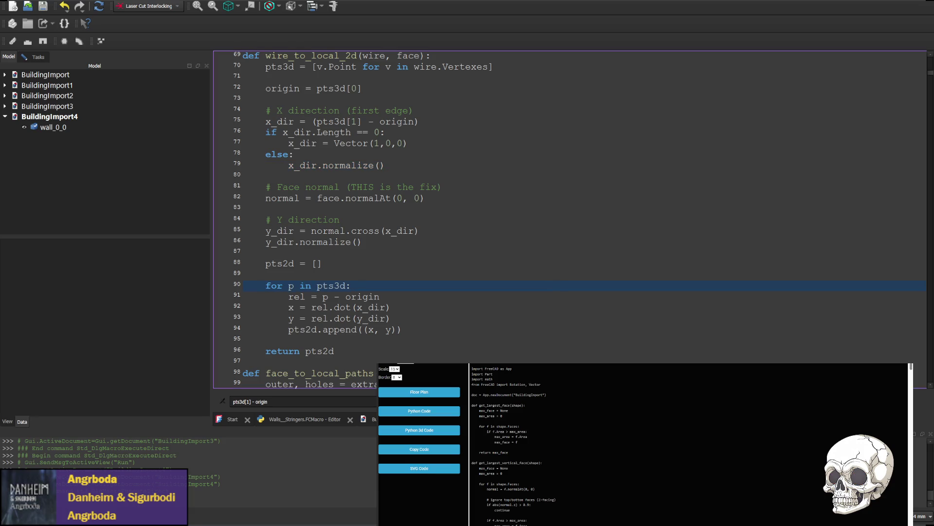
- Execute the fixed macro and inspect the new wall_0_0 in BuildingImport5
left_click(121, 36)
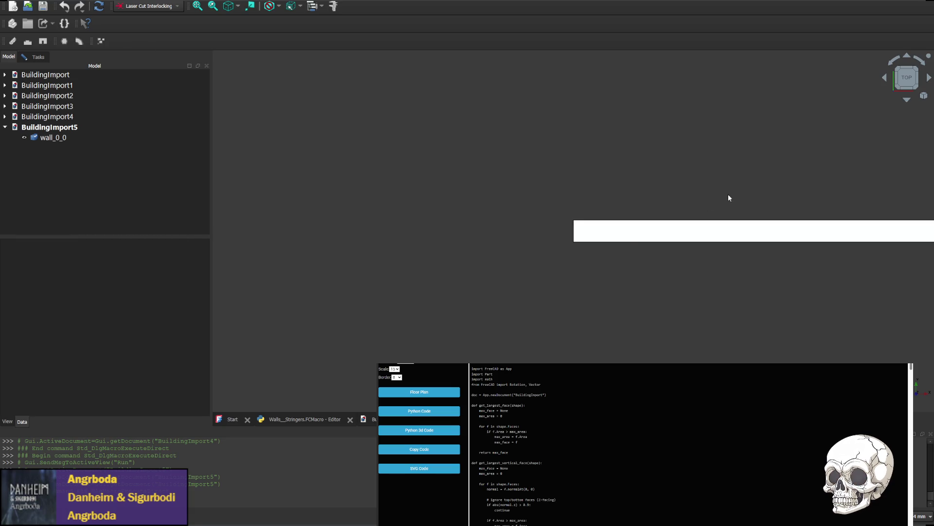
scroll(728, 198, "down", 5)
scroll(615, 272, "down", 3)
scroll(444, 261, "up", 4)
middle_click_drag(390, 341, 587, 208)
scroll(540, 255, "up", 1)
mouse_move(443, 234)
middle_mouse_down()
mouse_move(557, 292)
mouse_move(445, 305)
mouse_move(522, 303)
middle_mouse_up()
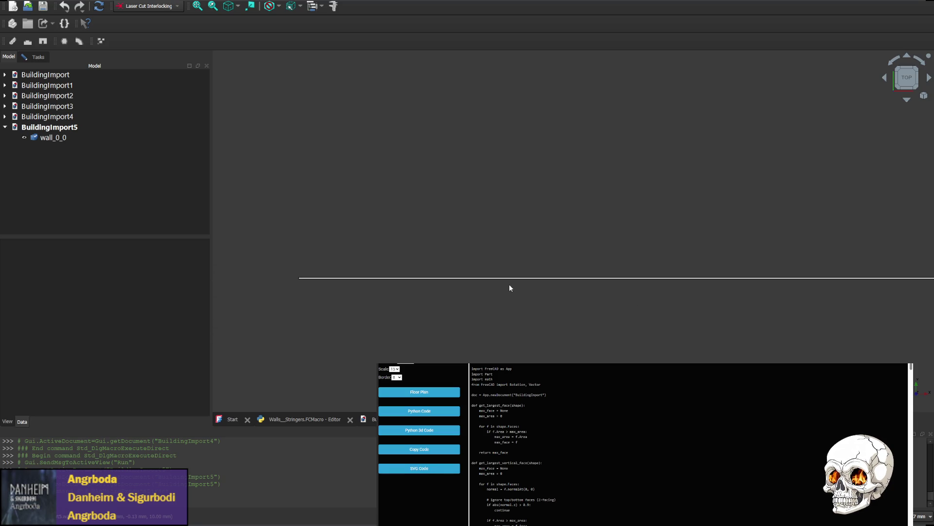